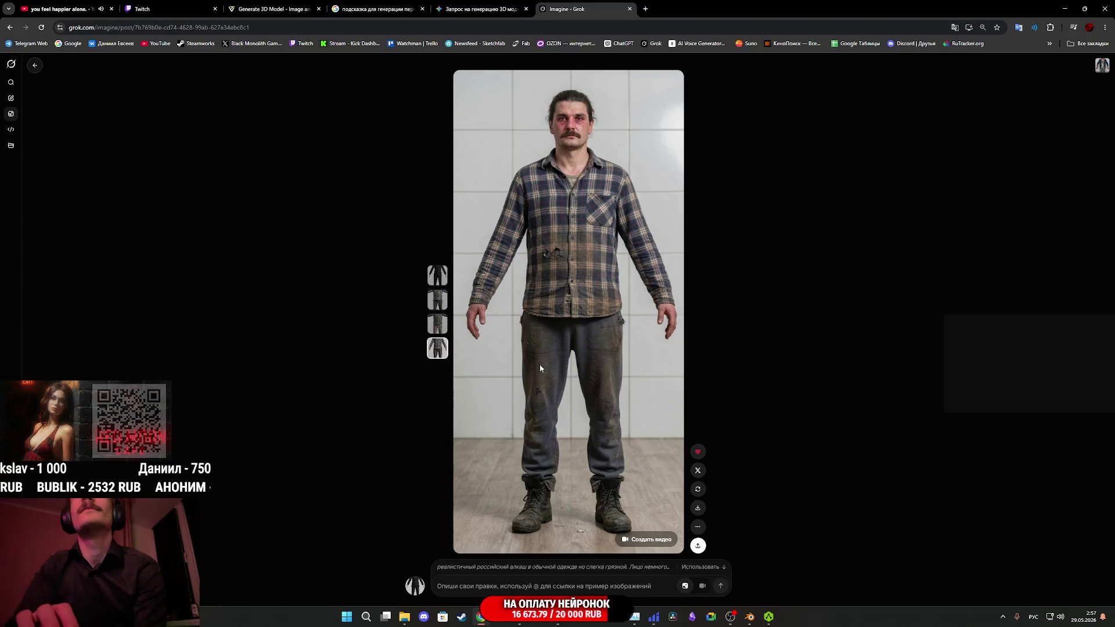
- Save the Grok Imagine full-body image of the mustached man as image (25).jpg
right_click(575, 341)
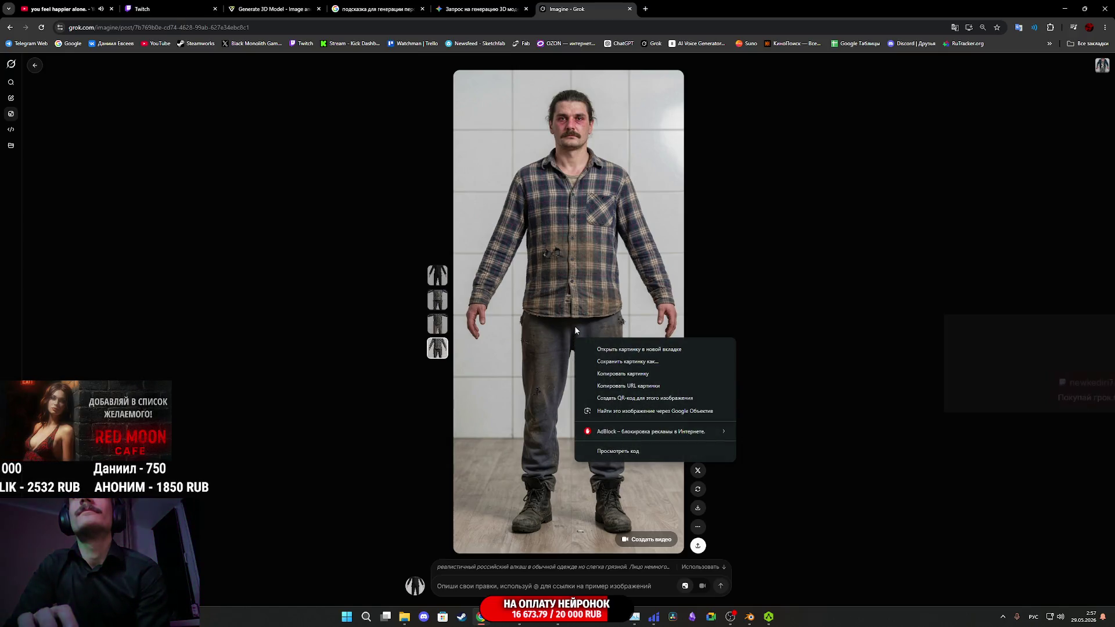
left_click(576, 330)
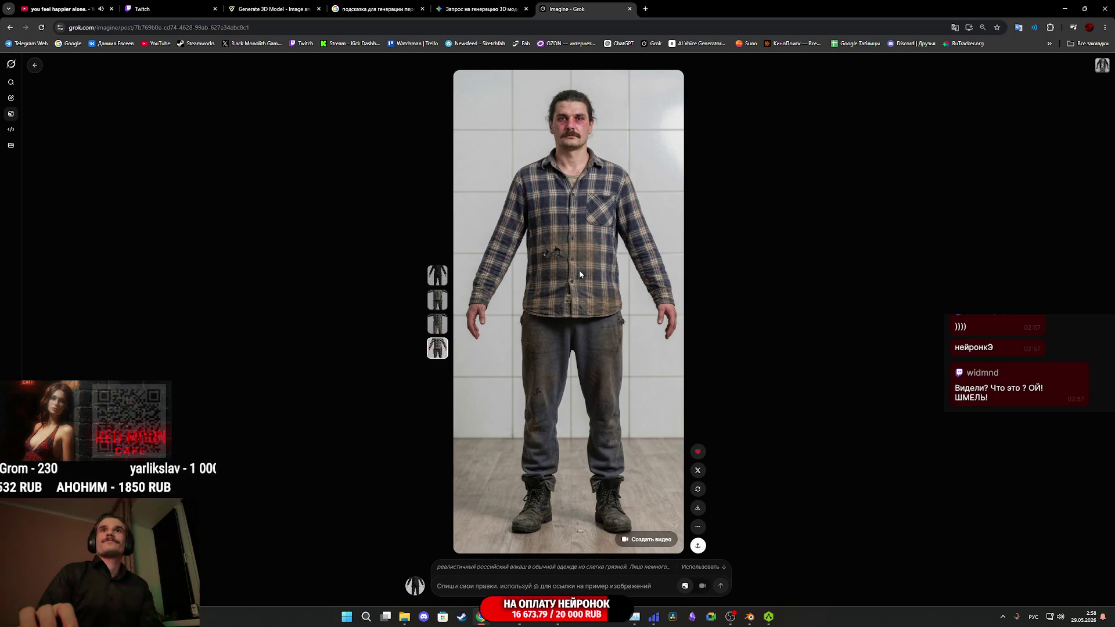
right_click(566, 297)
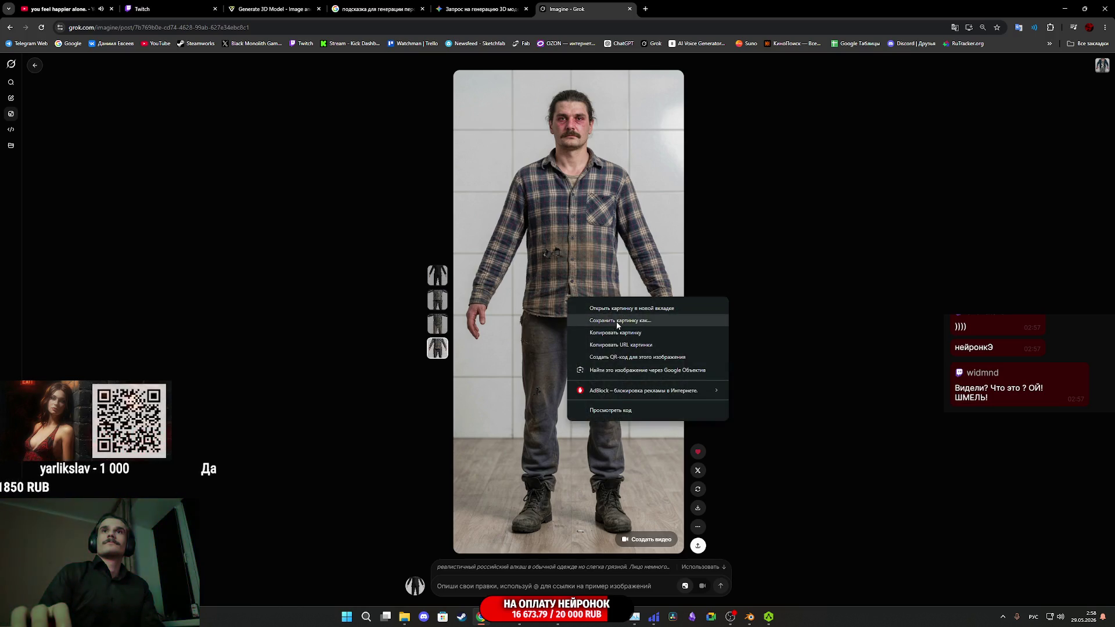
left_click(618, 320)
left_click(445, 269)
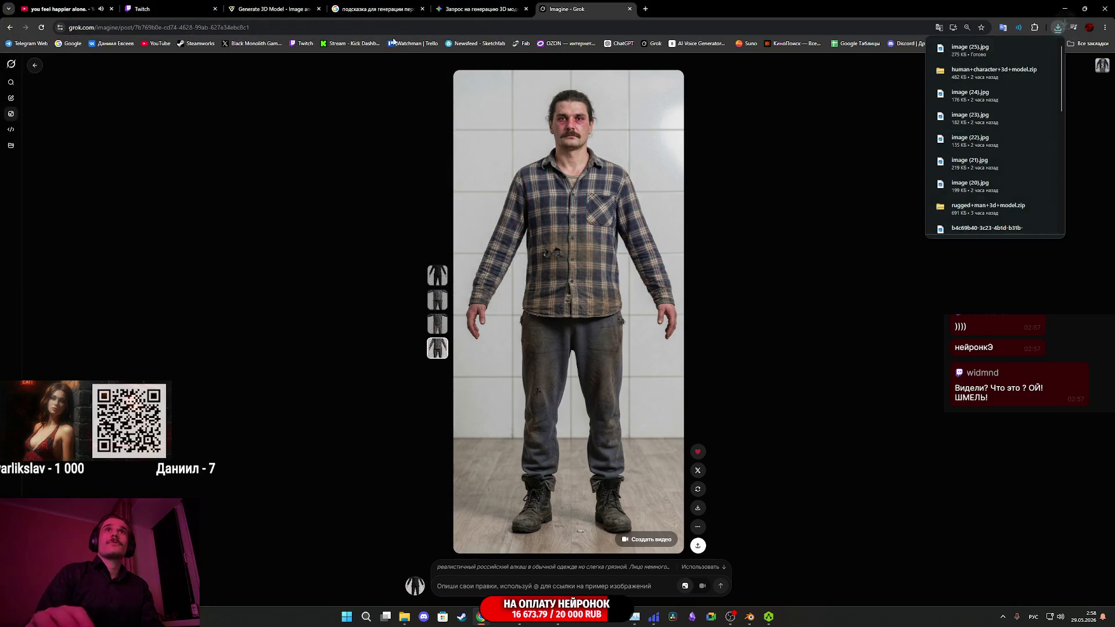
left_click(273, 9)
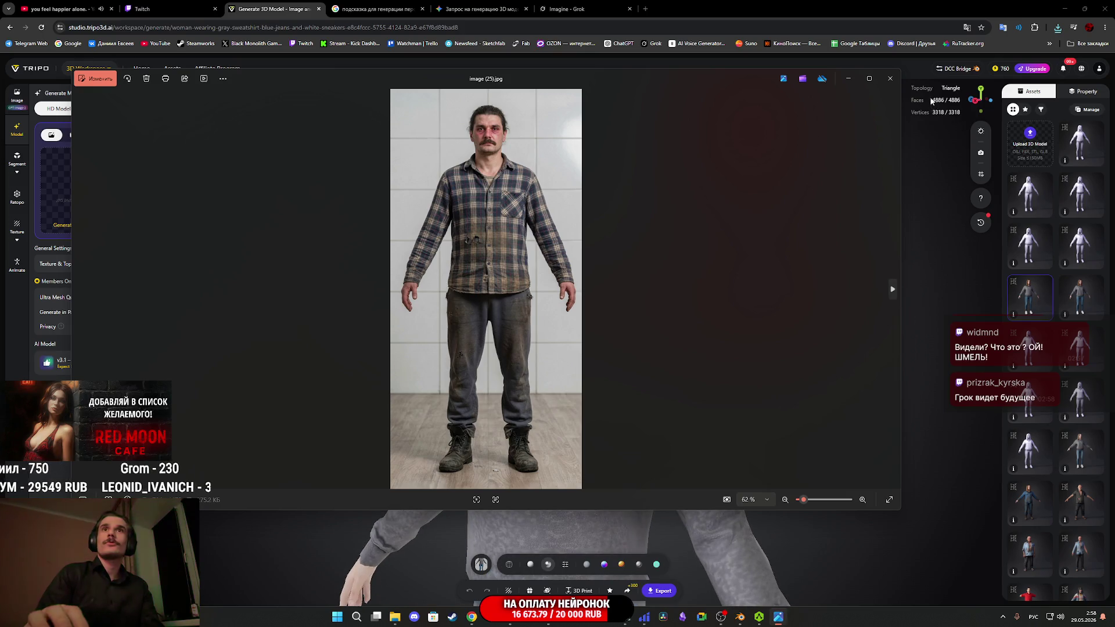
- Upload the man's photo, switch to Smart Mesh, then generate and enlarge the multi-view images
left_click(891, 78)
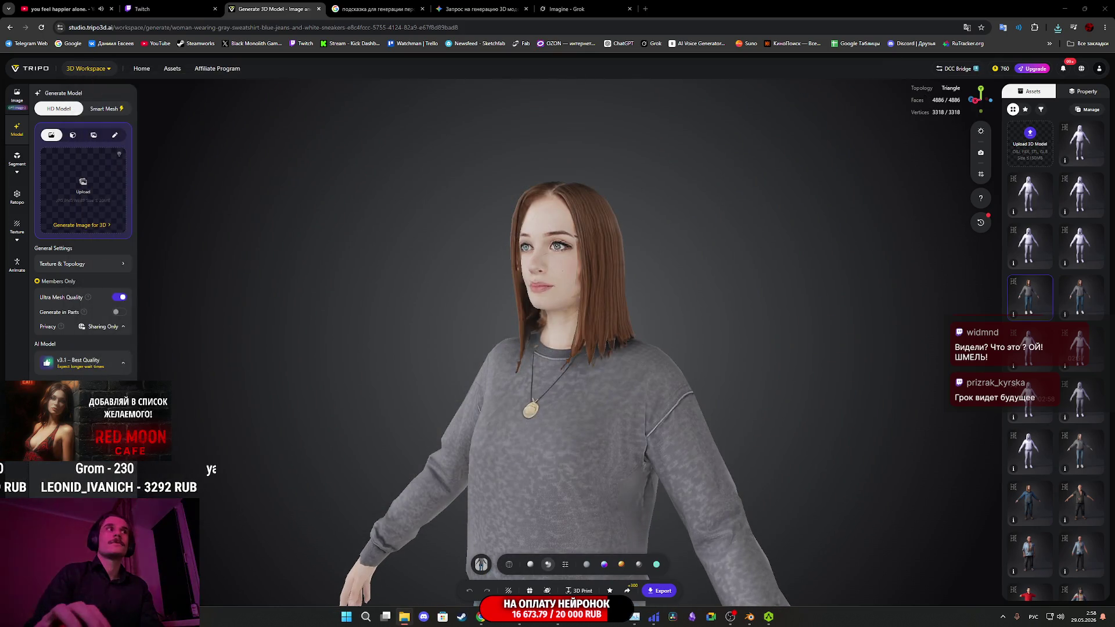
left_click_drag(64, 256, 82, 178)
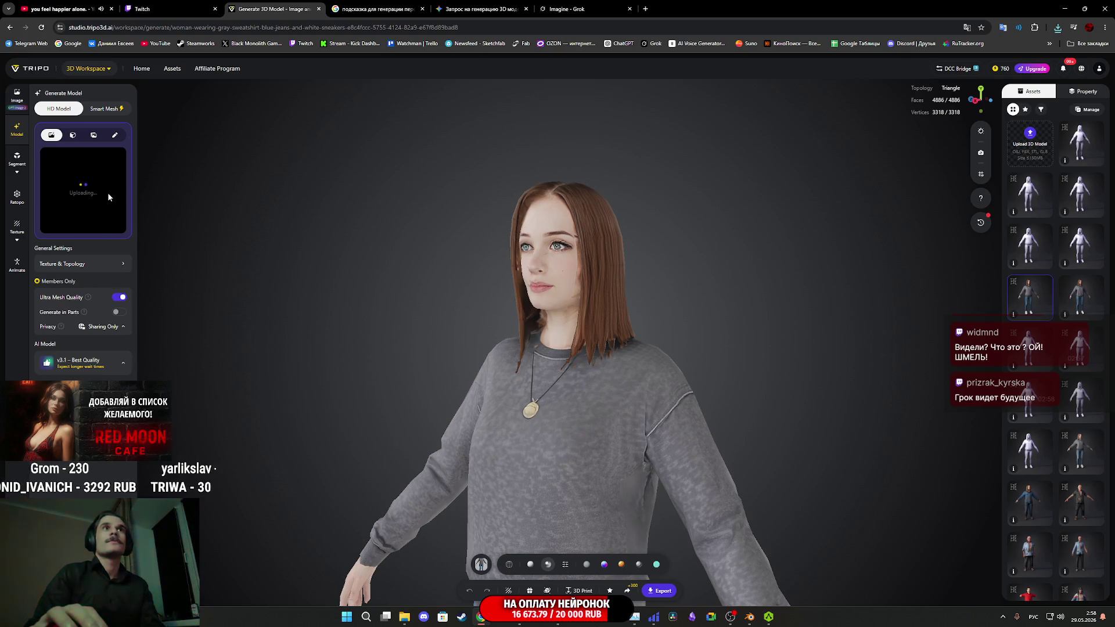
left_click(103, 111)
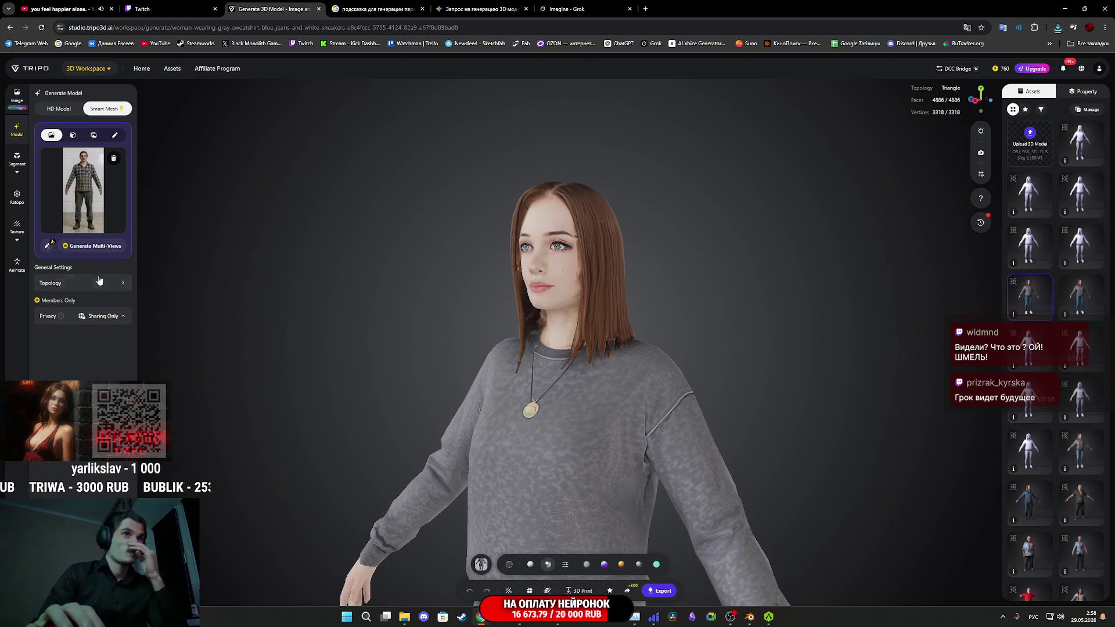
left_click(105, 285)
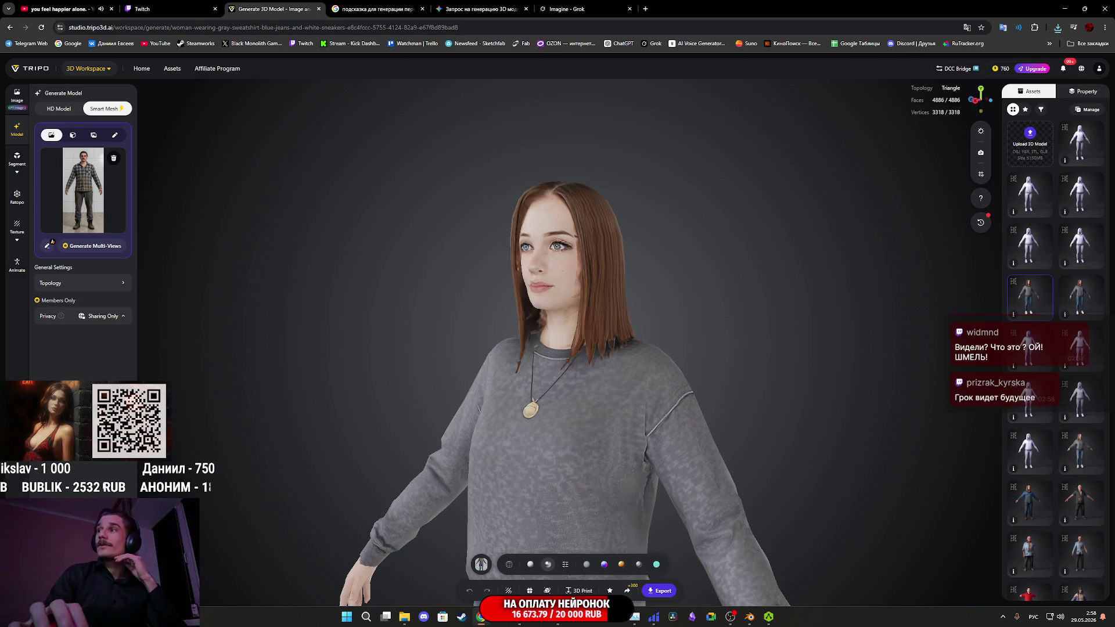
left_click(85, 246)
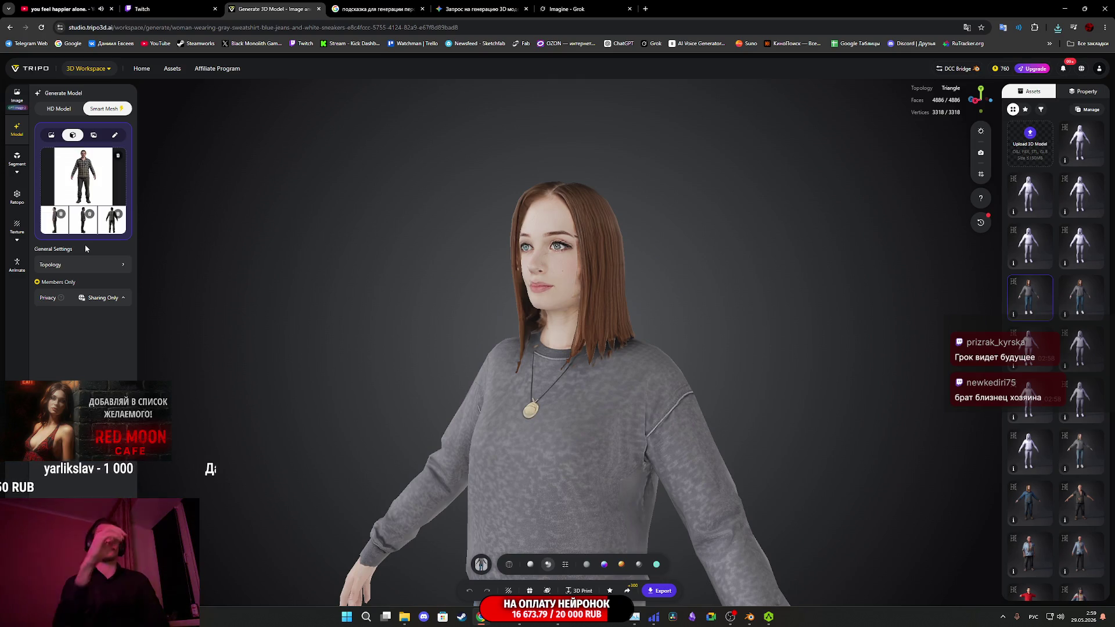
left_click(90, 188)
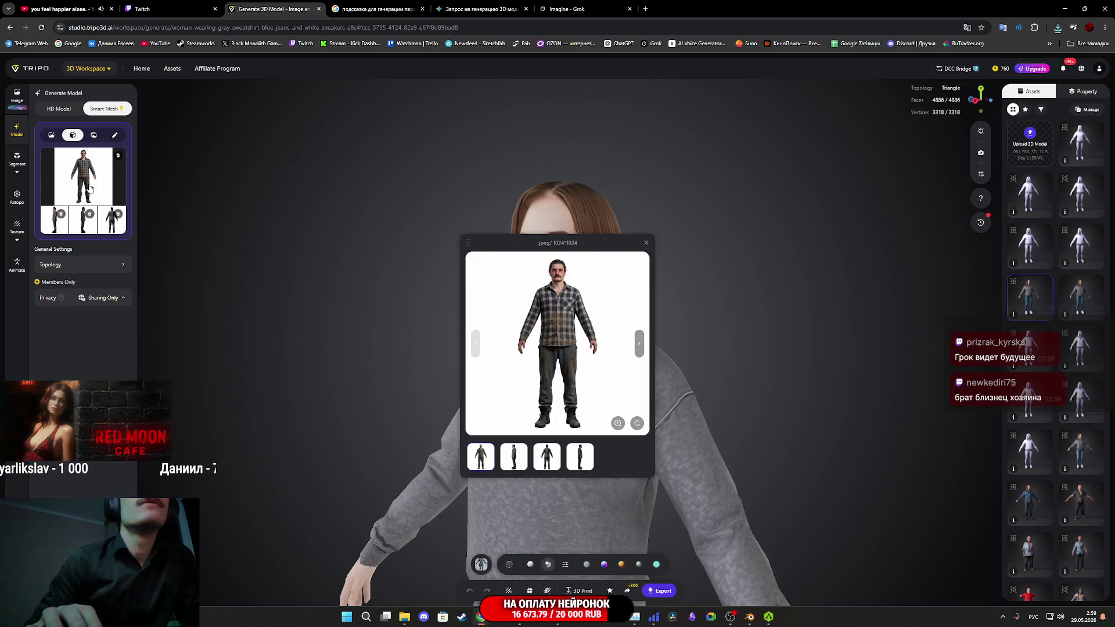
- Cycle through the front, side and back views of the man, then close the preview
left_click(639, 348)
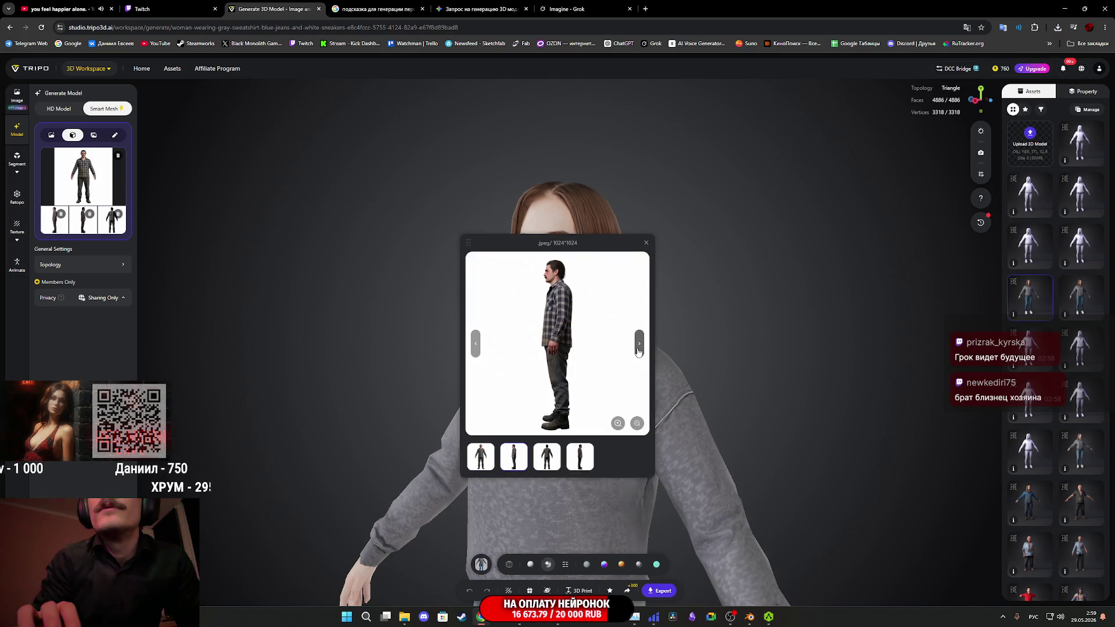
left_click(475, 346)
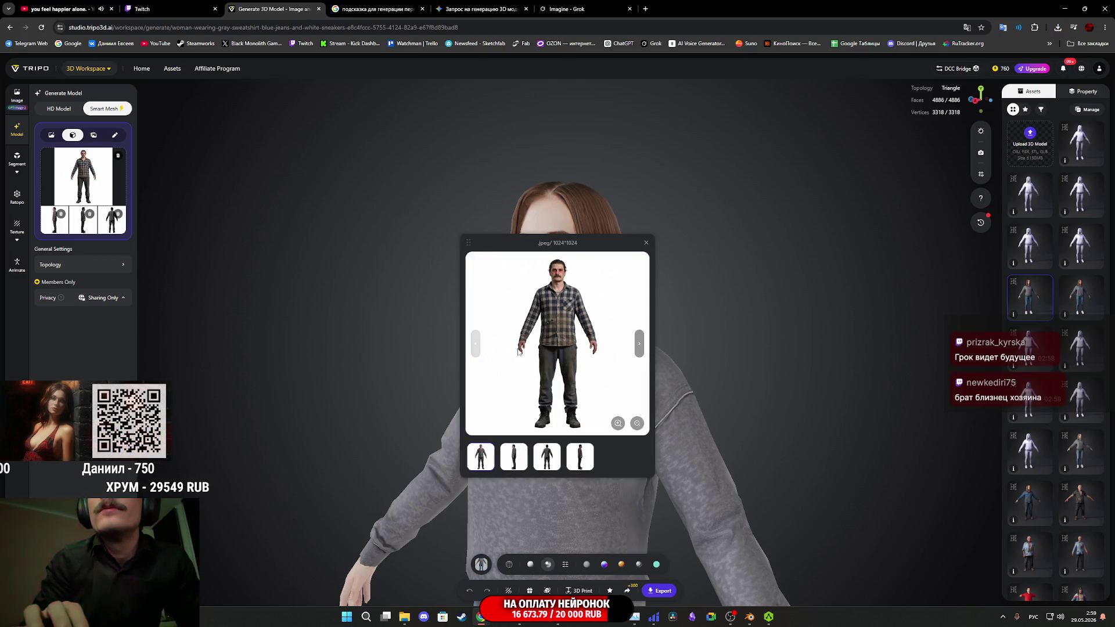
left_click(639, 348)
left_click(639, 347)
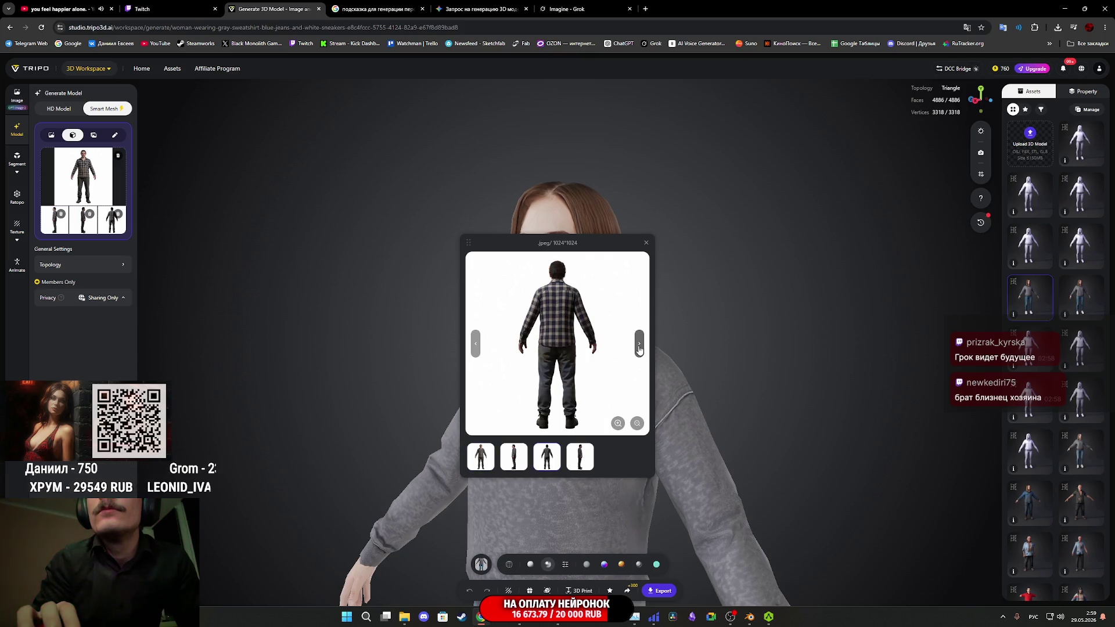
left_click(639, 347)
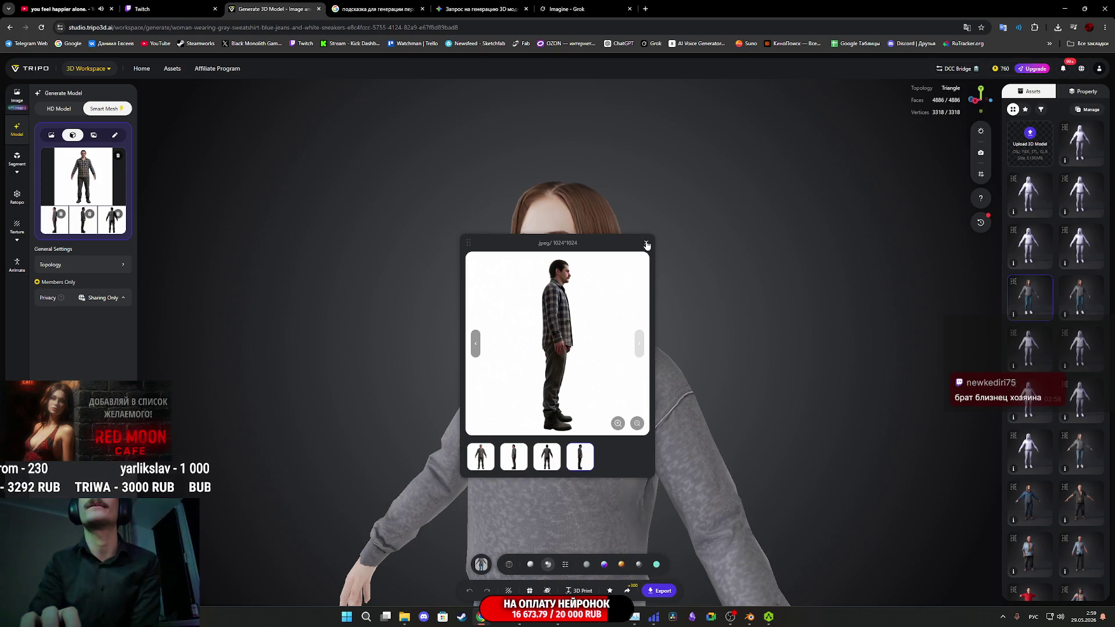
left_click(647, 243)
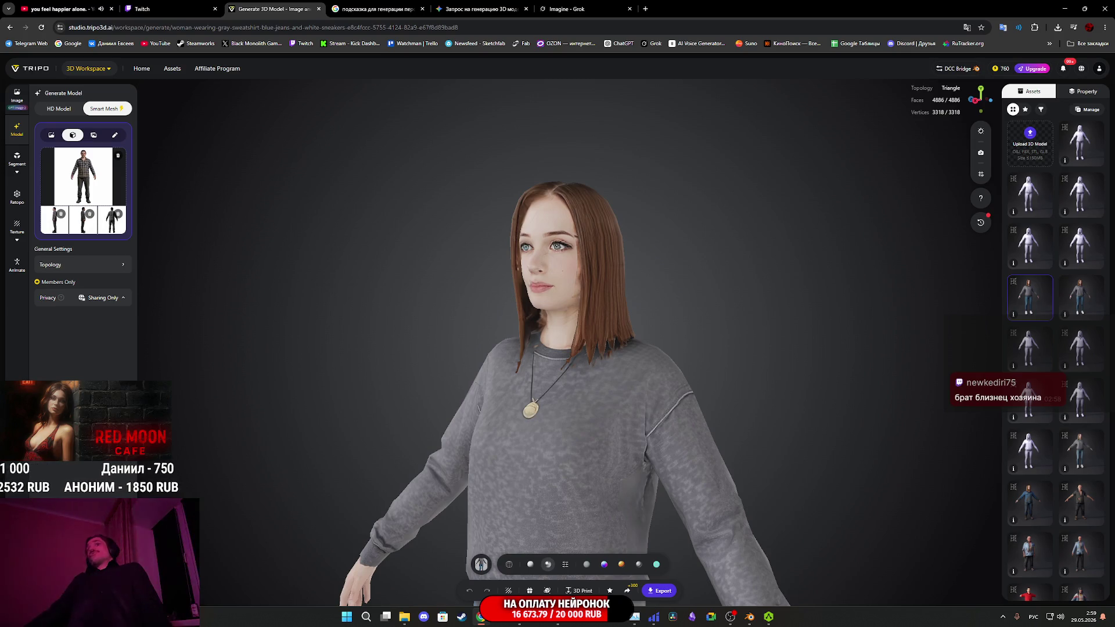
- Generate the 4936-face Smart Mesh and orbit around its torso, legs and boots
left_click(83, 584)
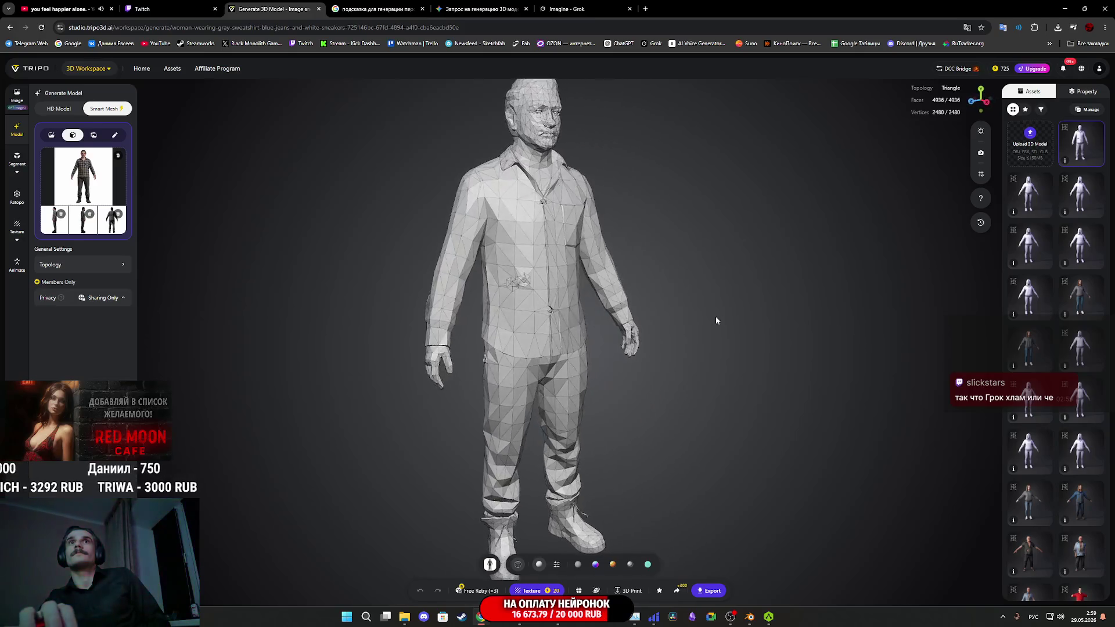
scroll(515, 277, "up", 5)
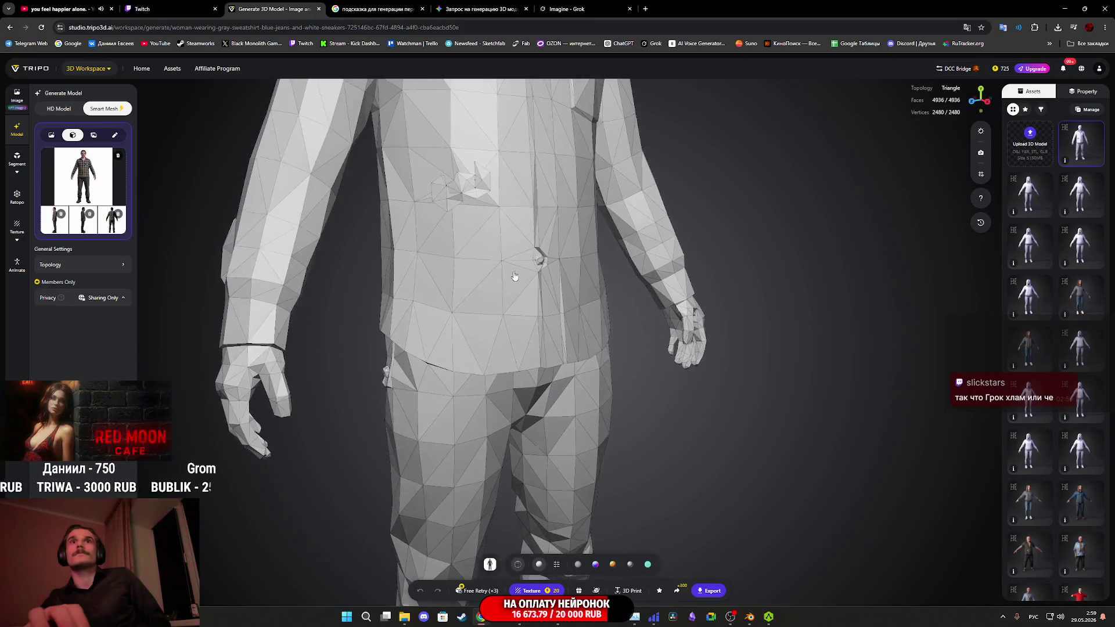
mouse_move(532, 328)
left_mouse_down()
mouse_move(470, 336)
mouse_move(423, 295)
left_mouse_up()
scroll(446, 307, "down", 5)
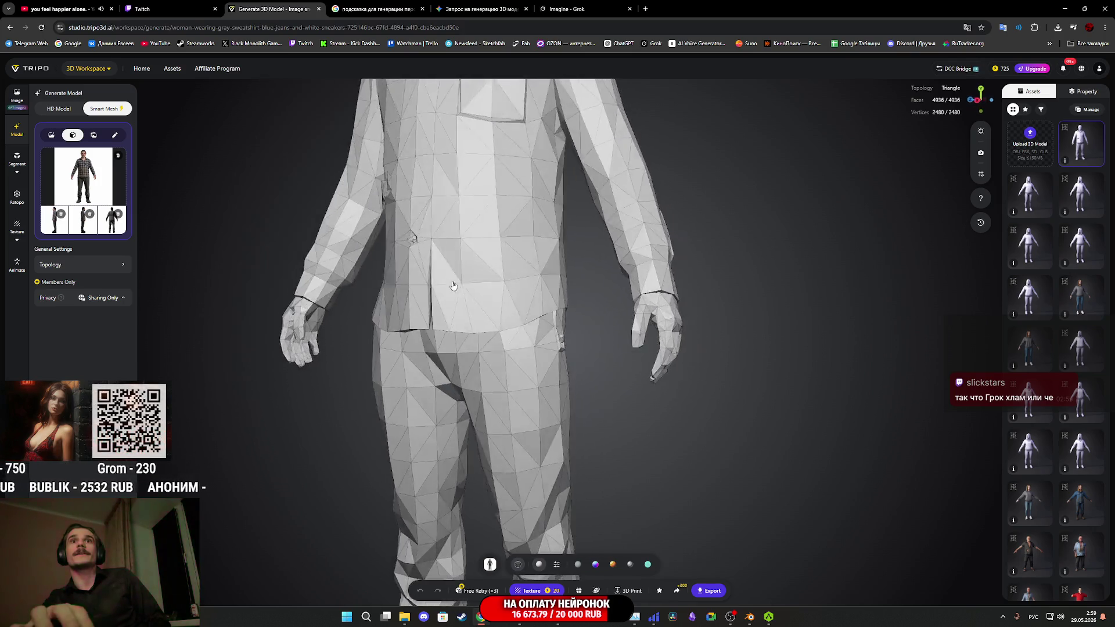
mouse_move(555, 356)
left_mouse_down()
mouse_move(407, 341)
mouse_move(472, 348)
mouse_move(555, 378)
mouse_move(496, 235)
mouse_move(556, 356)
mouse_move(592, 326)
mouse_move(605, 432)
mouse_move(506, 436)
mouse_move(529, 475)
mouse_move(590, 441)
mouse_move(585, 431)
left_mouse_up()
scroll(554, 312, "up", 3)
left_click_drag(555, 317, 568, 269)
scroll(575, 415, "up", 5)
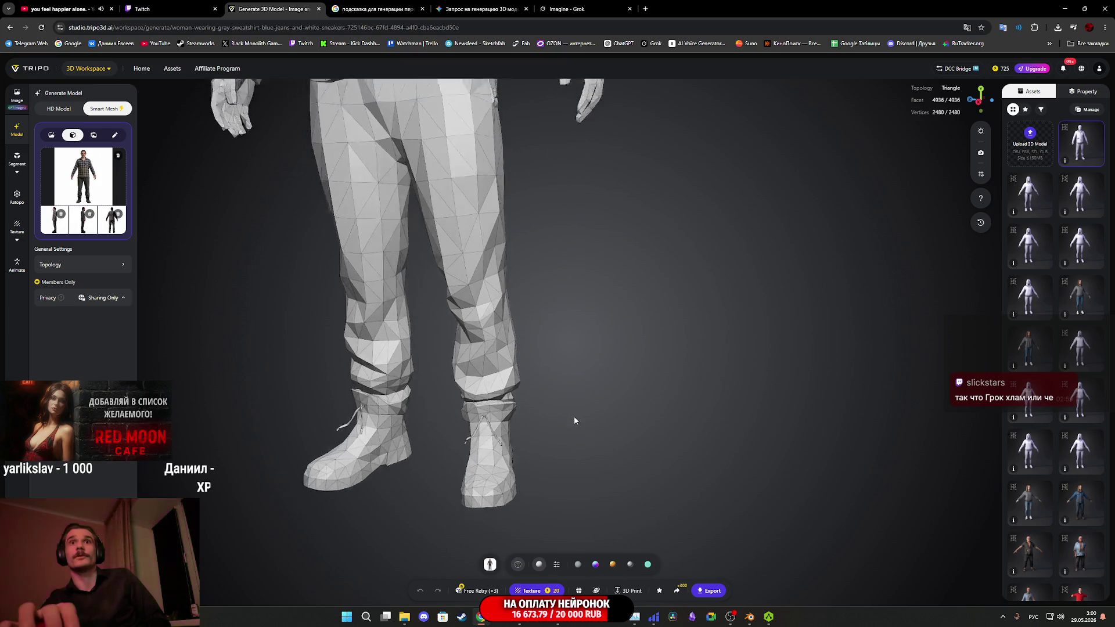
mouse_move(606, 428)
left_mouse_down()
mouse_move(659, 410)
mouse_move(647, 447)
mouse_move(619, 462)
mouse_move(611, 434)
mouse_move(635, 379)
mouse_move(563, 377)
mouse_move(514, 343)
mouse_move(647, 312)
mouse_move(674, 522)
mouse_move(658, 378)
mouse_move(759, 418)
mouse_move(729, 414)
mouse_move(764, 489)
mouse_move(755, 493)
left_mouse_up()
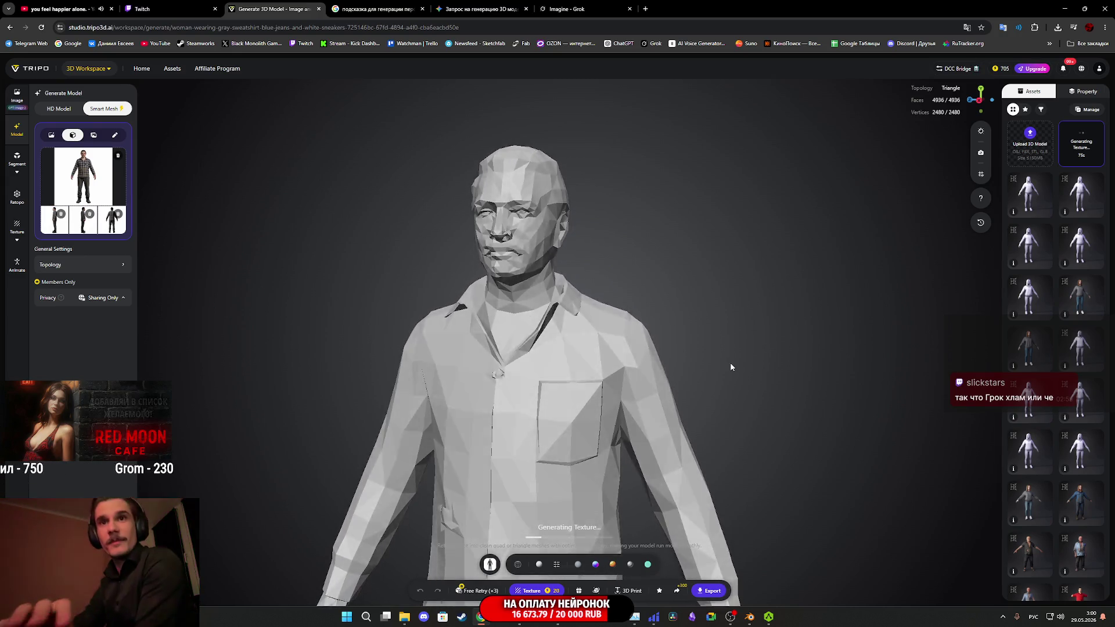
left_click(557, 565)
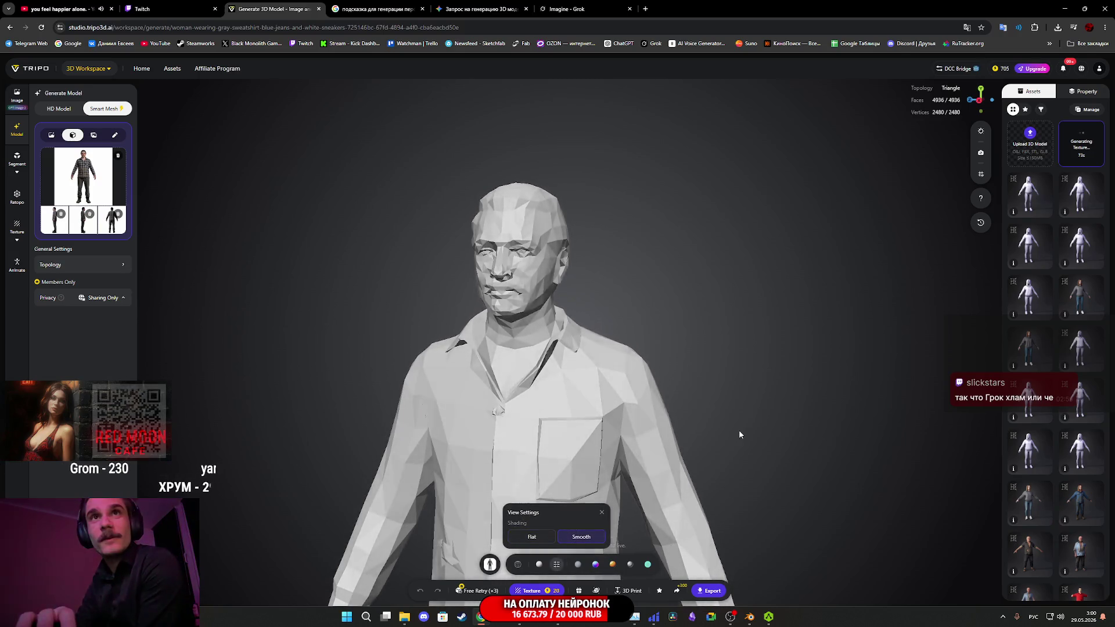
- Close the shading options and let texture generation finish on the man's model
left_click(652, 466)
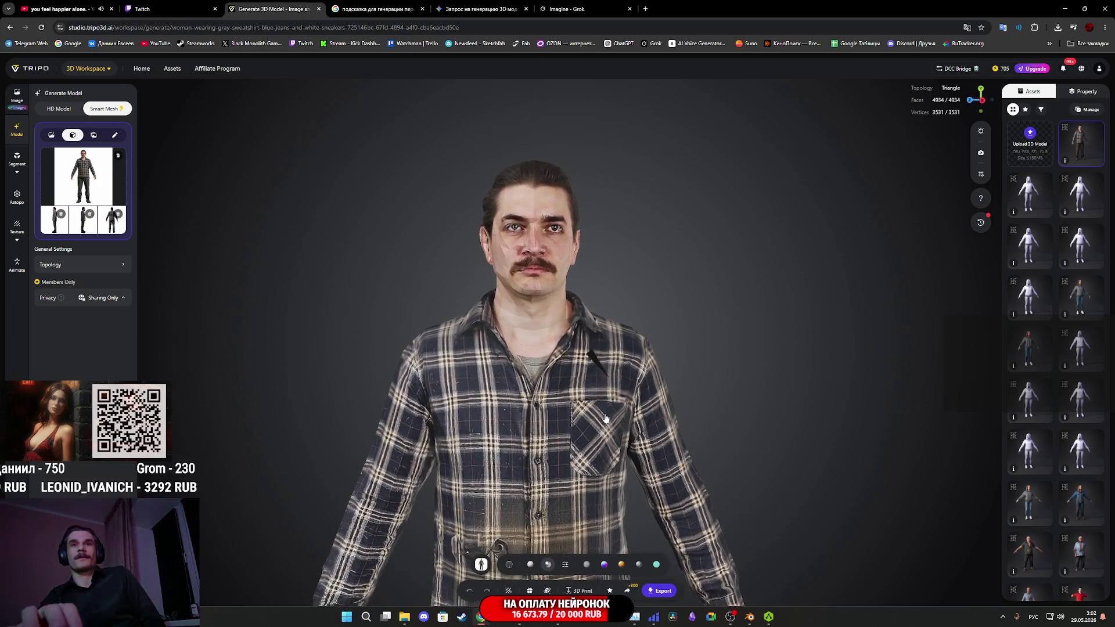
left_click(81, 192)
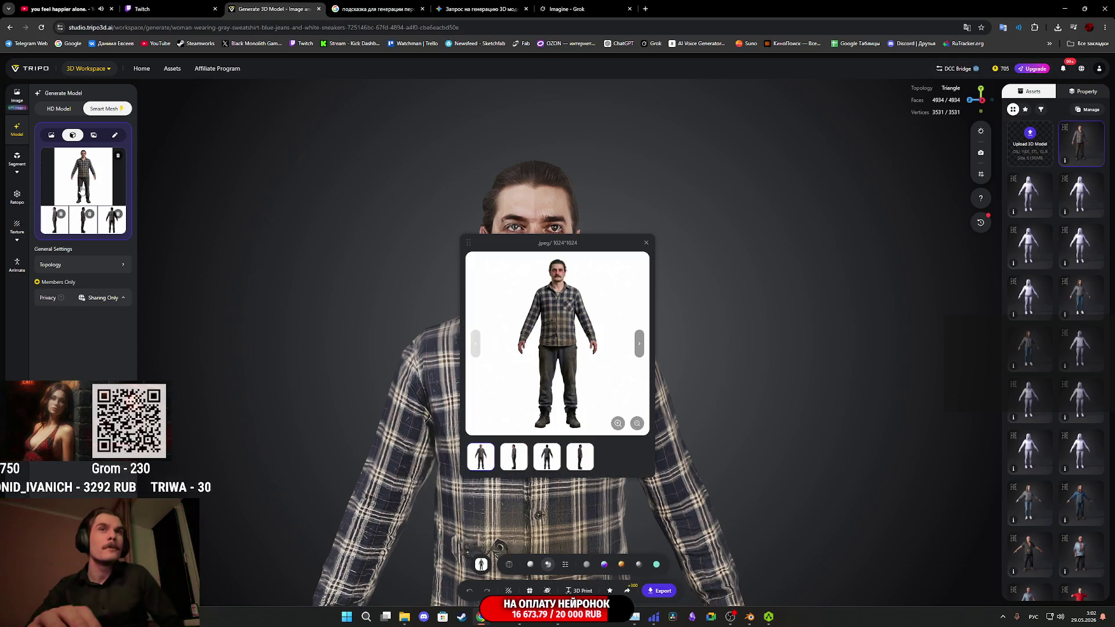
left_click(646, 242)
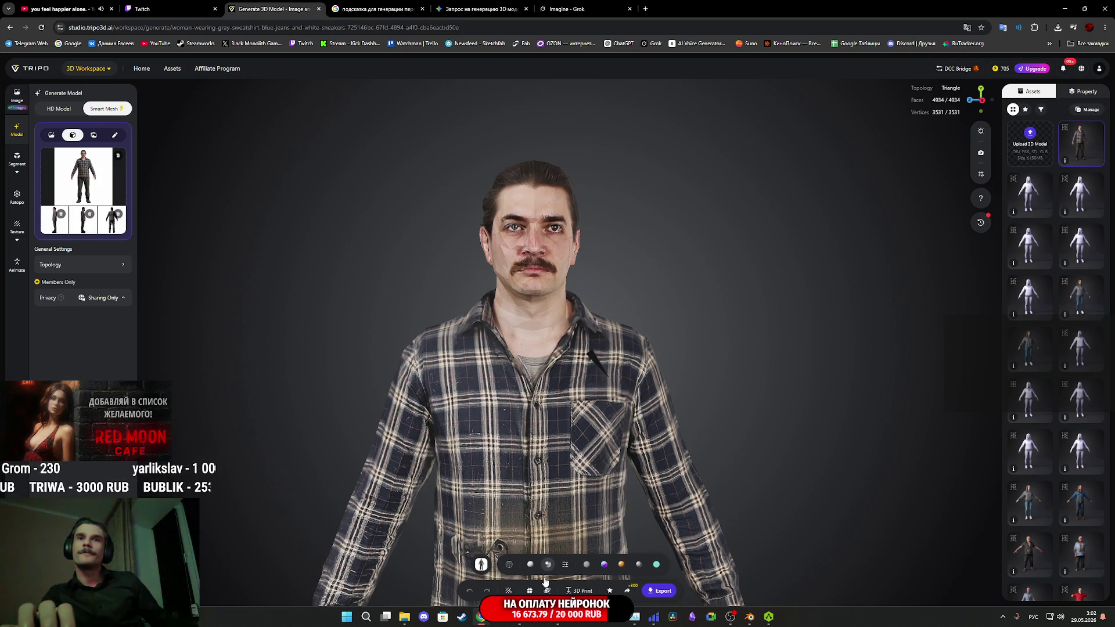
mouse_move(615, 473)
left_mouse_down()
mouse_move(651, 441)
mouse_move(699, 482)
left_mouse_up()
mouse_move(727, 307)
left_mouse_down()
mouse_move(740, 399)
mouse_move(606, 371)
mouse_move(739, 385)
mouse_move(594, 544)
left_mouse_up()
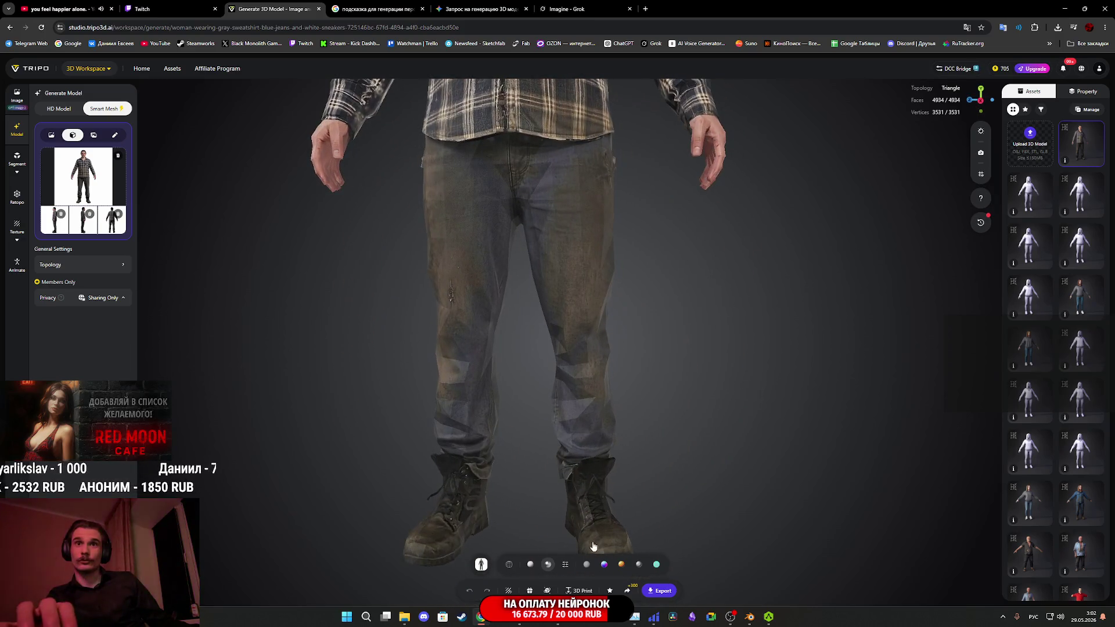
mouse_move(649, 291)
left_mouse_down()
mouse_move(604, 288)
mouse_move(618, 349)
left_mouse_up()
right_click(618, 348)
left_click(698, 263)
mouse_move(699, 267)
left_mouse_down()
mouse_move(668, 467)
mouse_move(765, 479)
mouse_move(747, 399)
mouse_move(595, 382)
mouse_move(460, 428)
mouse_move(615, 455)
mouse_move(652, 386)
mouse_move(668, 461)
mouse_move(706, 475)
mouse_move(732, 365)
mouse_move(786, 549)
mouse_move(769, 398)
mouse_move(787, 447)
mouse_move(810, 429)
mouse_move(787, 229)
mouse_move(794, 368)
mouse_move(779, 376)
mouse_move(841, 390)
mouse_move(897, 260)
mouse_move(603, 393)
left_mouse_up()
scroll(665, 445, "down", 2)
mouse_move(665, 445)
left_mouse_down()
mouse_move(782, 454)
mouse_move(845, 493)
mouse_move(965, 463)
mouse_move(954, 503)
mouse_move(709, 467)
mouse_move(667, 227)
left_mouse_up()
mouse_move(733, 253)
left_mouse_down()
mouse_move(761, 535)
mouse_move(696, 438)
mouse_move(510, 455)
mouse_move(698, 454)
mouse_move(685, 427)
mouse_move(723, 486)
mouse_move(716, 594)
left_mouse_up()
mouse_move(819, 423)
left_mouse_down()
mouse_move(746, 429)
mouse_move(754, 440)
mouse_move(821, 437)
mouse_move(815, 517)
mouse_move(818, 475)
mouse_move(860, 452)
mouse_move(873, 422)
mouse_move(866, 383)
mouse_move(876, 431)
mouse_move(863, 453)
left_mouse_up()
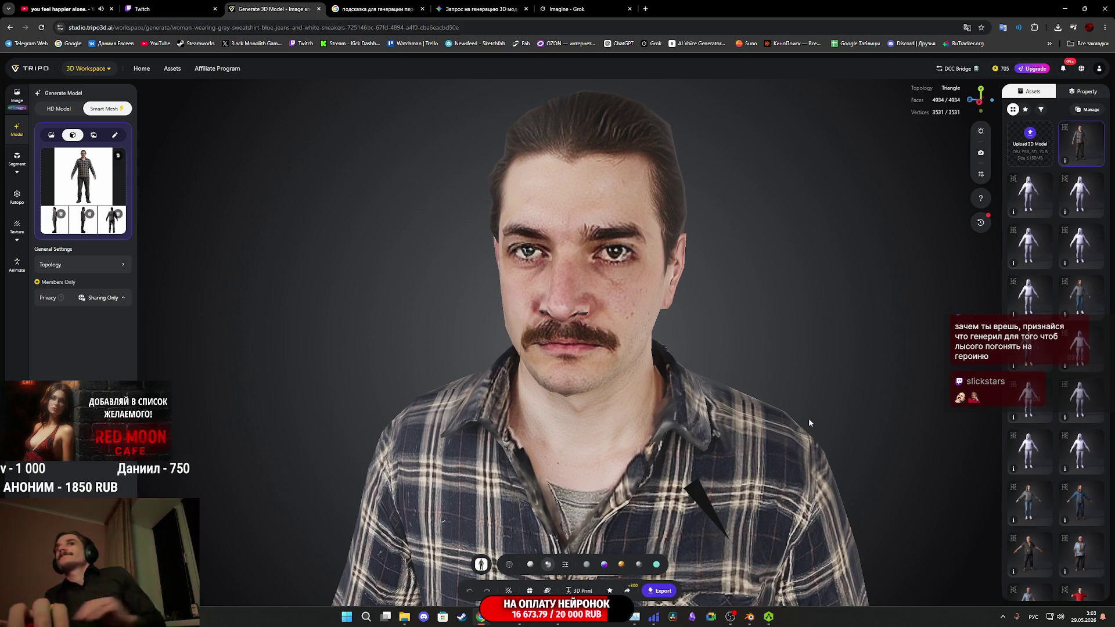
mouse_move(759, 375)
left_mouse_down()
mouse_move(754, 361)
mouse_move(764, 361)
mouse_move(702, 372)
mouse_move(769, 361)
left_mouse_up()
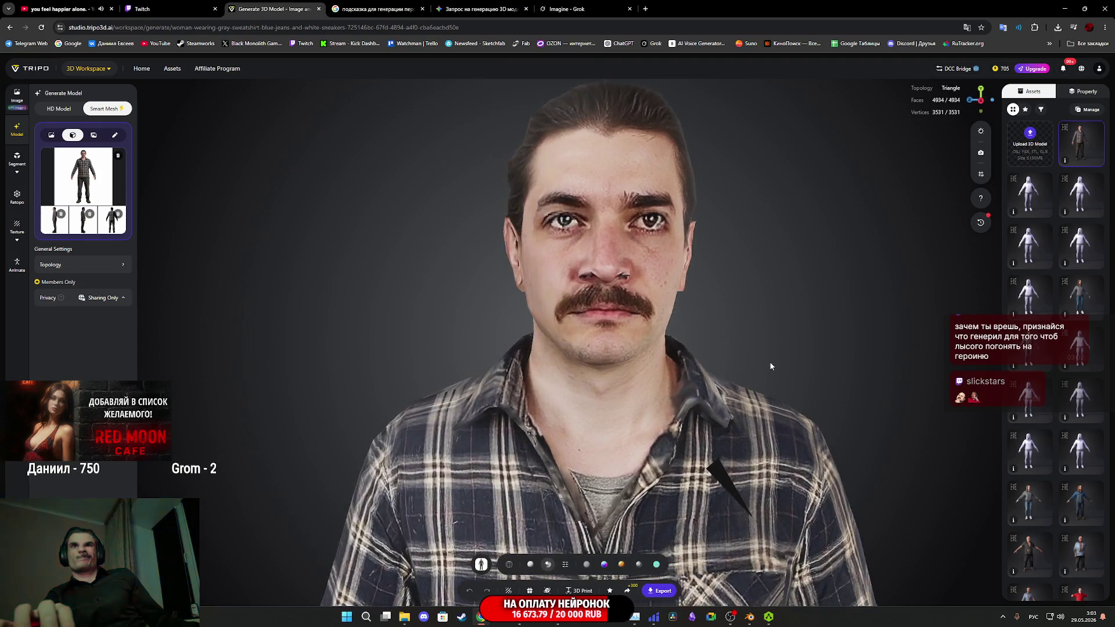
- Export the textured model as an FBX zip, saving human+character+3d+model.zip to Downloads
left_click(655, 593)
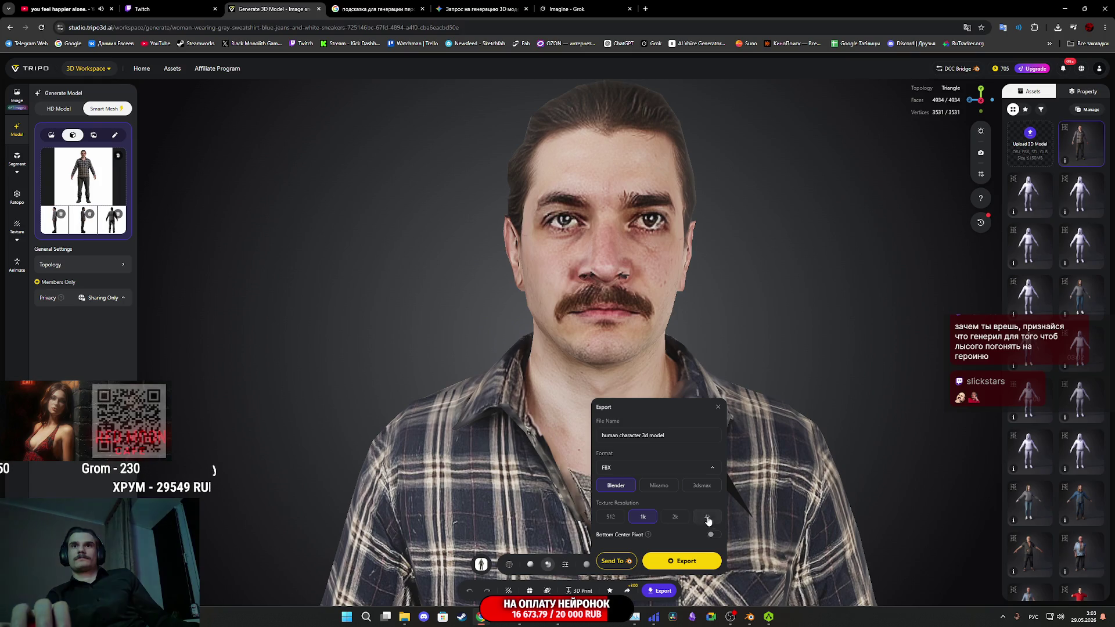
left_click(676, 567)
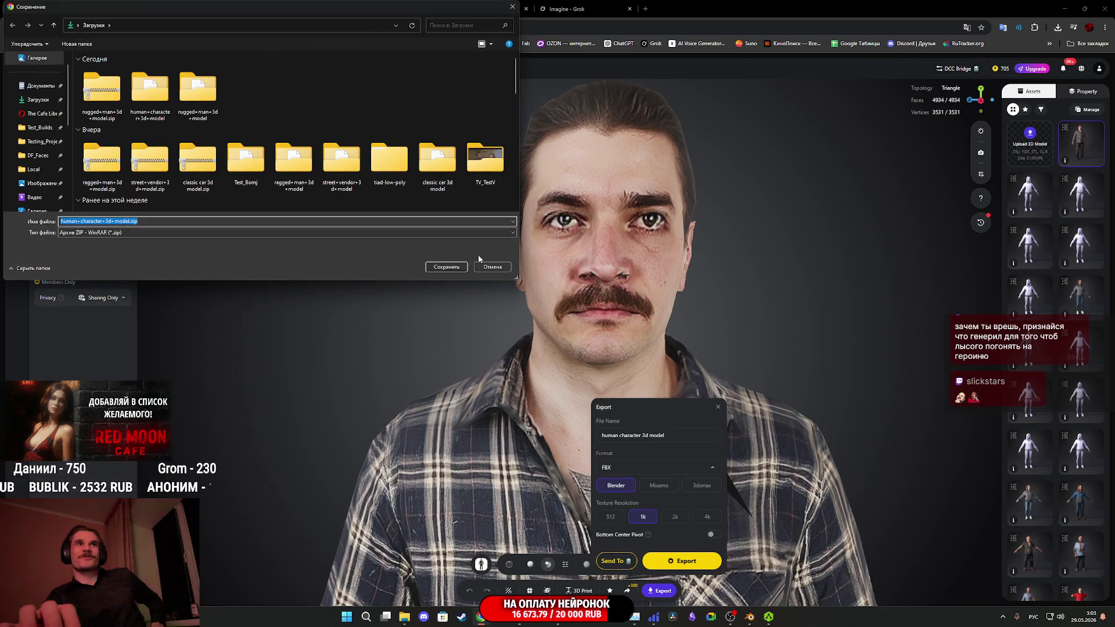
left_click(446, 267)
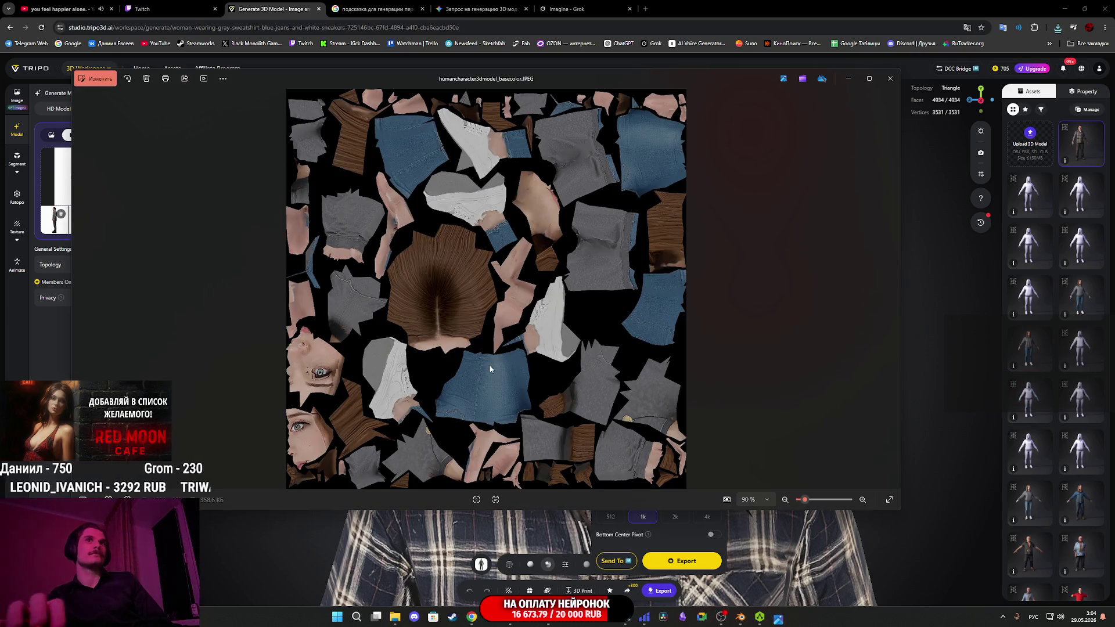
left_click(890, 78)
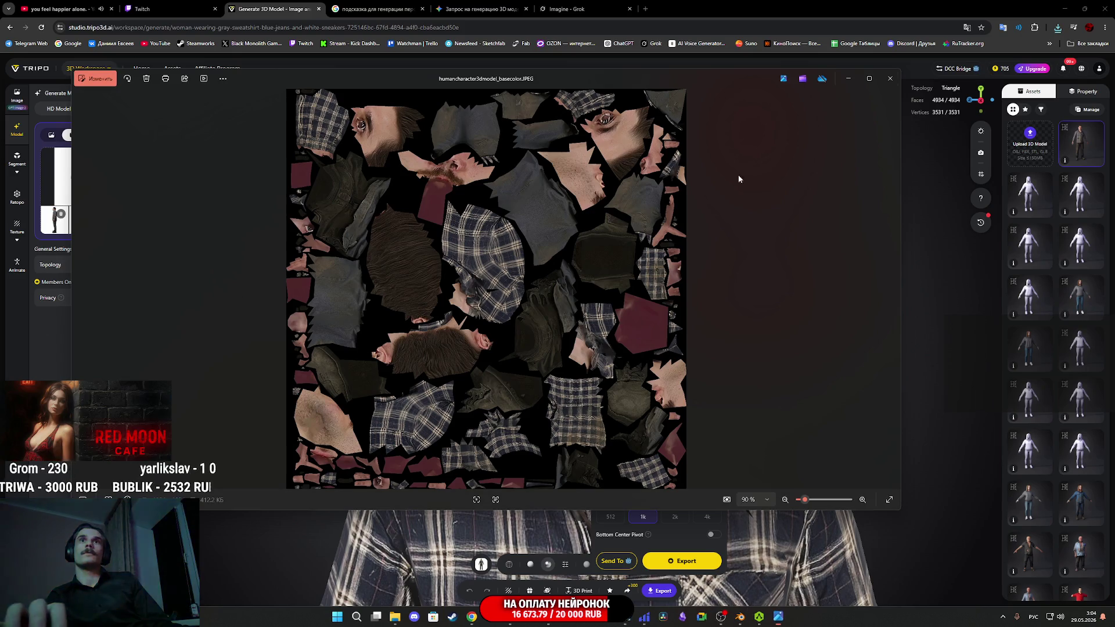
left_click(891, 78)
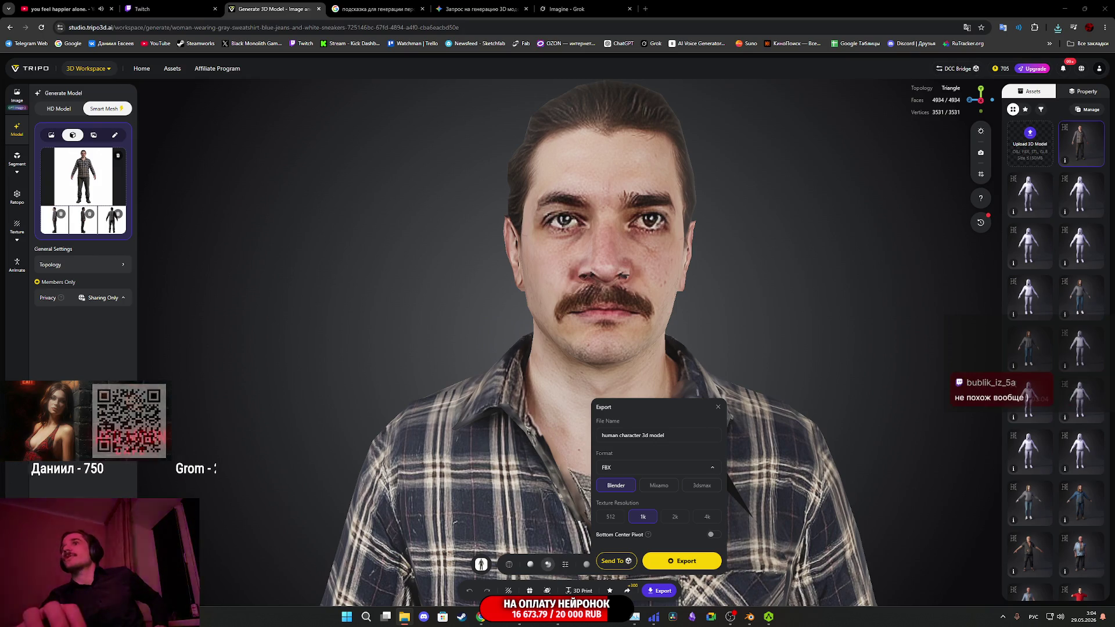
- Close the export settings and orbit the textured man from the side up to his face
left_click(718, 407)
scroll(723, 415, "down", 5)
mouse_move(752, 410)
left_mouse_down()
mouse_move(578, 423)
mouse_move(687, 429)
mouse_move(734, 401)
left_mouse_up()
scroll(714, 208, "up", 5)
mouse_move(714, 208)
left_mouse_down()
mouse_move(697, 82)
mouse_move(724, 507)
left_mouse_up()
scroll(727, 417, "up", 5)
mouse_move(744, 406)
left_mouse_down()
mouse_move(793, 391)
mouse_move(773, 395)
left_mouse_up()
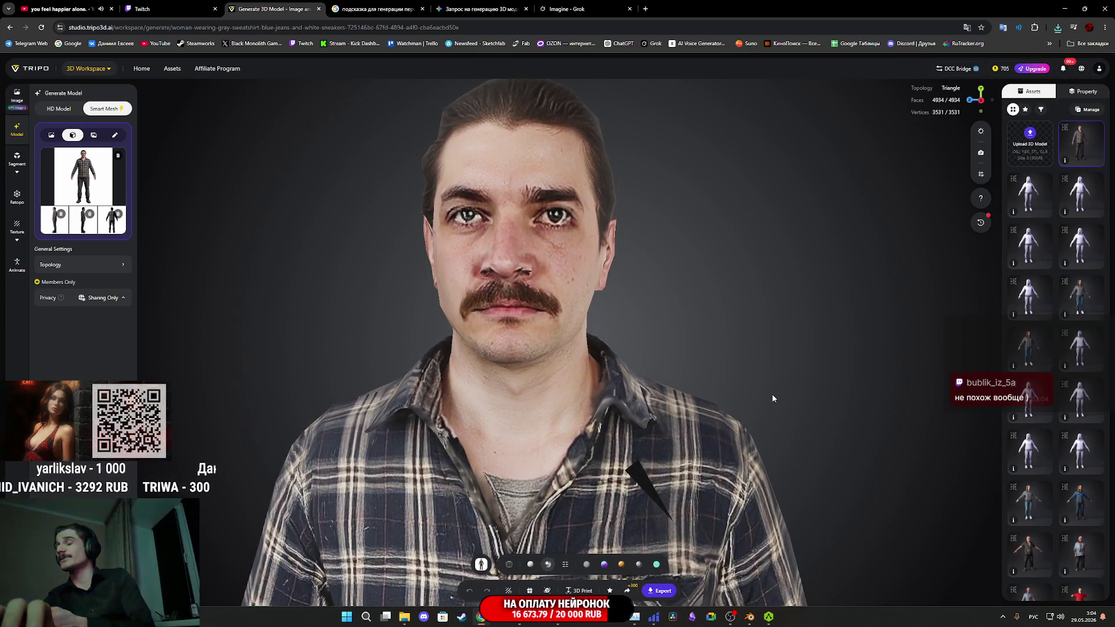
- Inspect the man from three-quarter left and right sides, framing his torso and legs
mouse_move(812, 431)
left_mouse_down()
mouse_move(699, 413)
mouse_move(754, 405)
mouse_move(604, 482)
mouse_move(653, 389)
mouse_move(570, 459)
left_mouse_up()
scroll(604, 482, "down", 5)
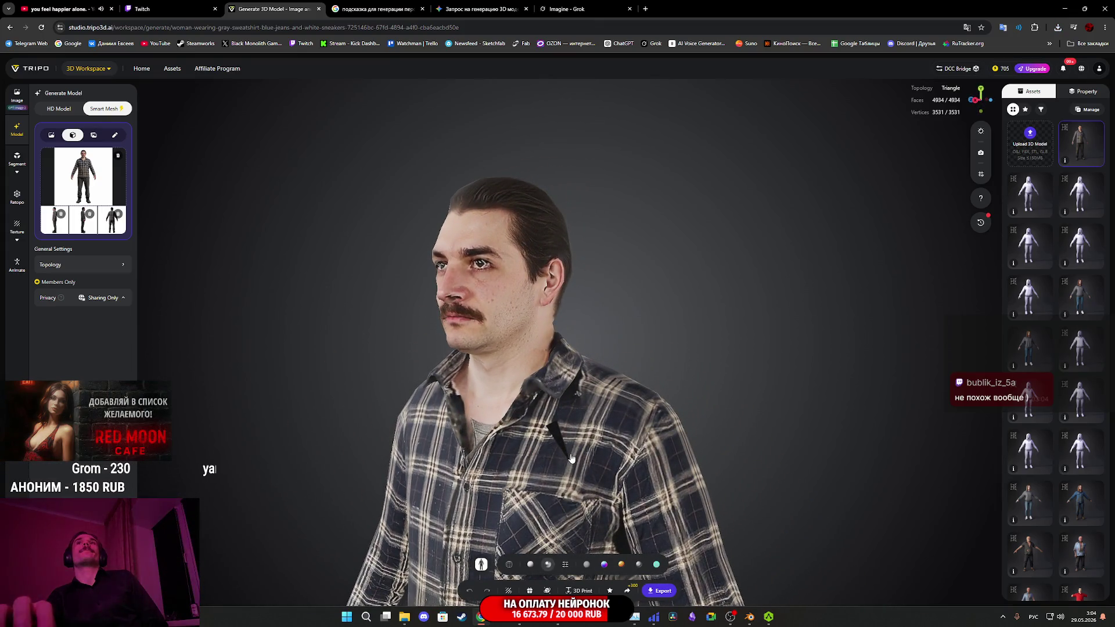
mouse_move(553, 289)
left_mouse_down()
mouse_move(622, 261)
mouse_move(670, 225)
mouse_move(680, 287)
mouse_move(667, 313)
mouse_move(620, 334)
mouse_move(580, 324)
mouse_move(586, 297)
left_mouse_up()
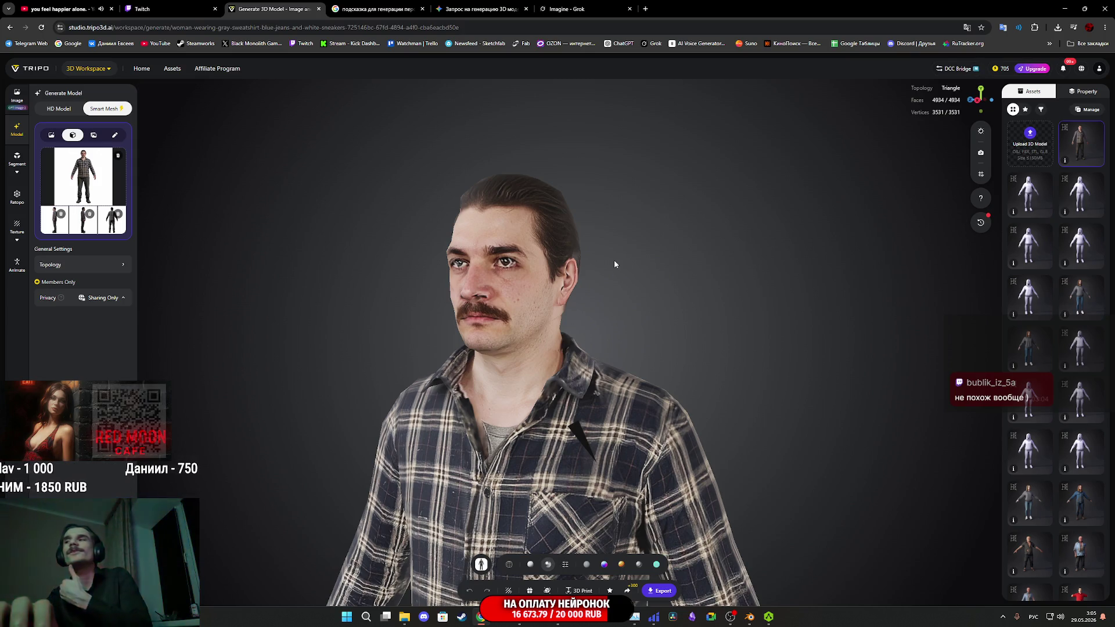
scroll(615, 262, "down", 5)
mouse_move(659, 294)
left_mouse_down()
mouse_move(654, 128)
mouse_move(628, 102)
mouse_move(632, 325)
mouse_move(430, 319)
mouse_move(686, 311)
mouse_move(689, 274)
left_mouse_up()
scroll(635, 324, "up", 3)
scroll(687, 310, "up", 2)
scroll(689, 273, "down", 2)
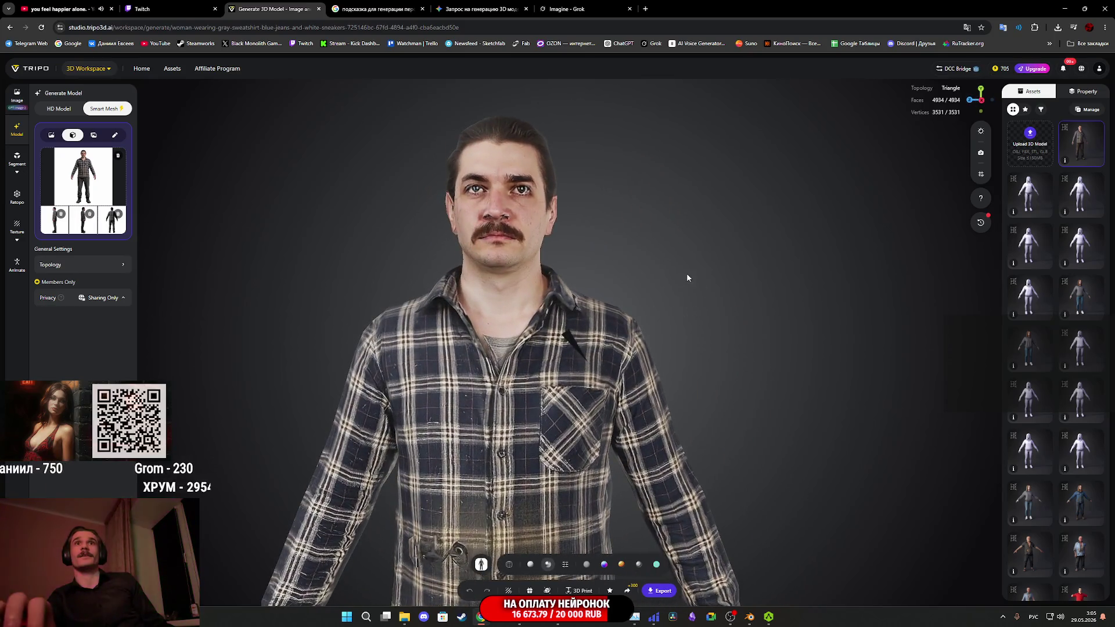
scroll(692, 296, "up", 2)
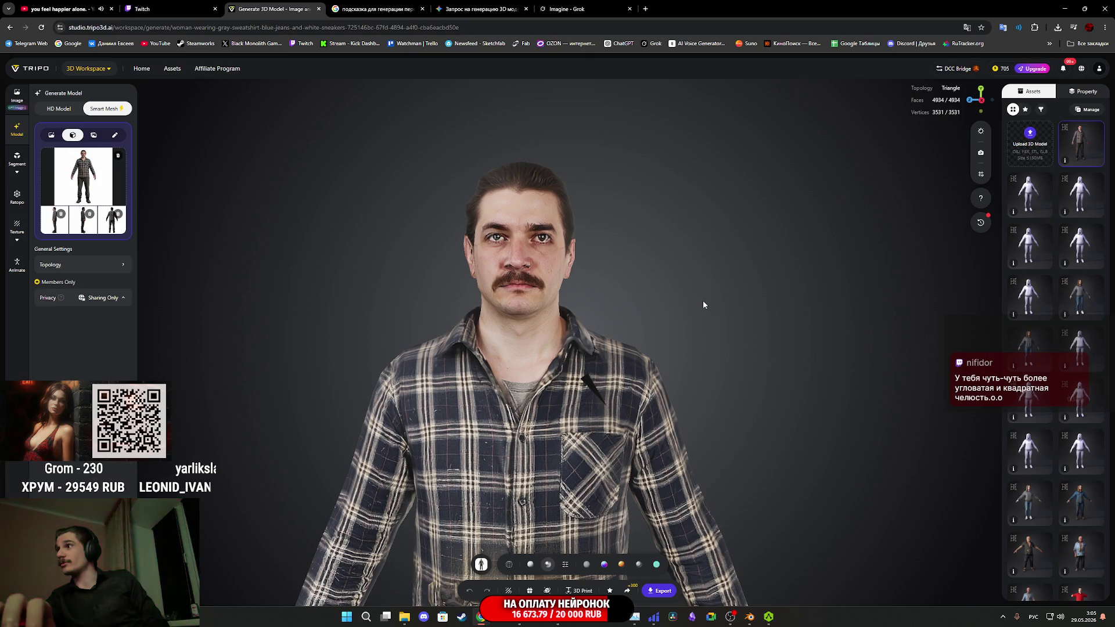
left_click_drag(682, 293, 668, 299)
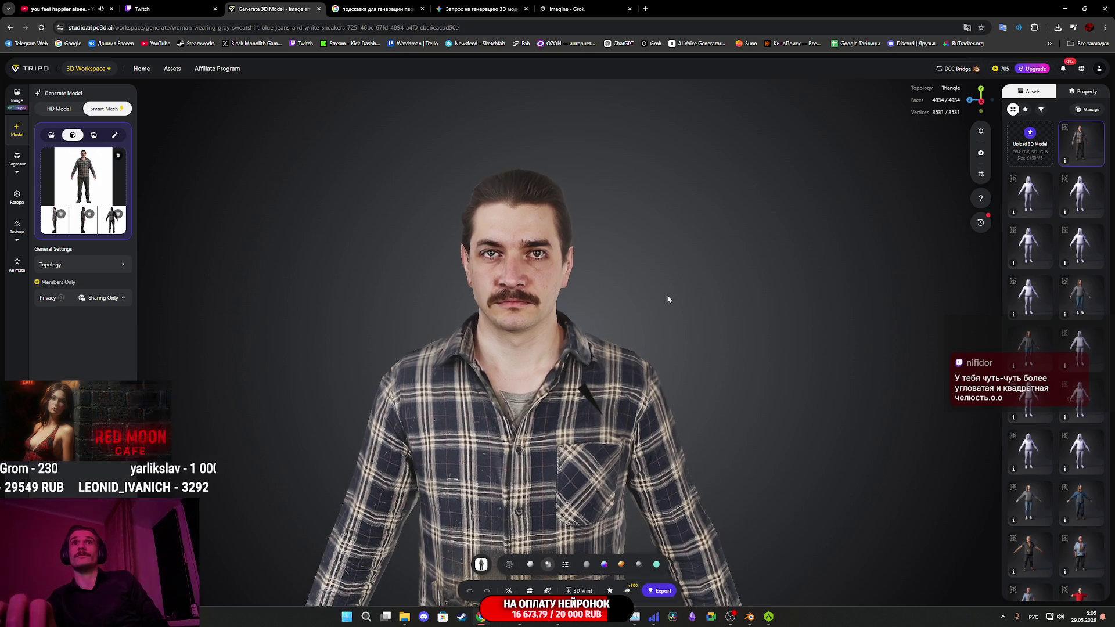
scroll(668, 299, "up", 5)
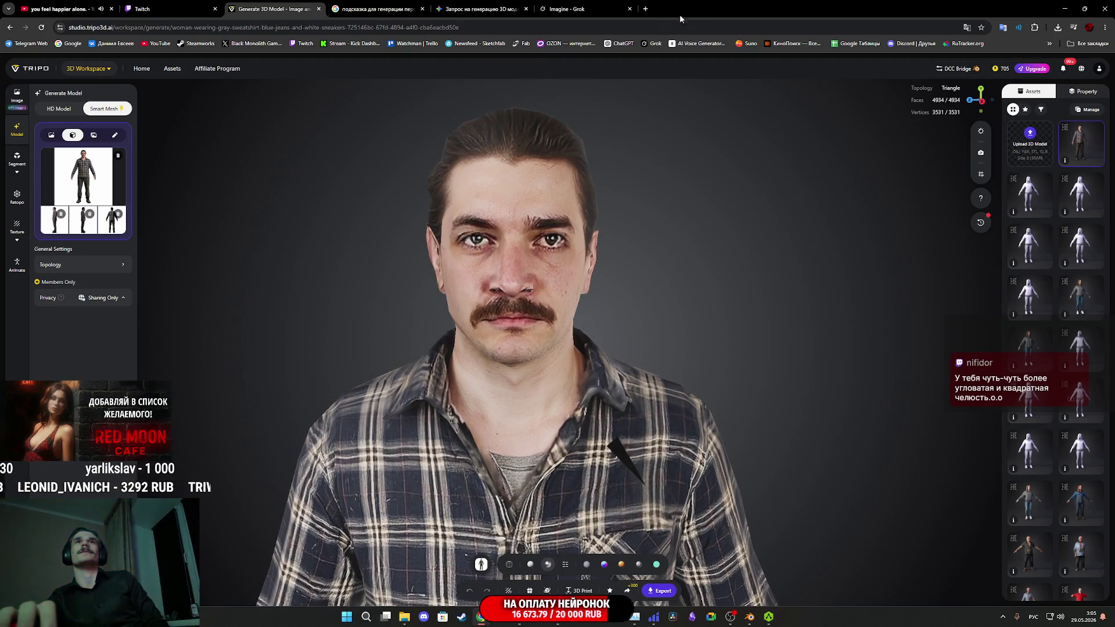
left_click(1065, 10)
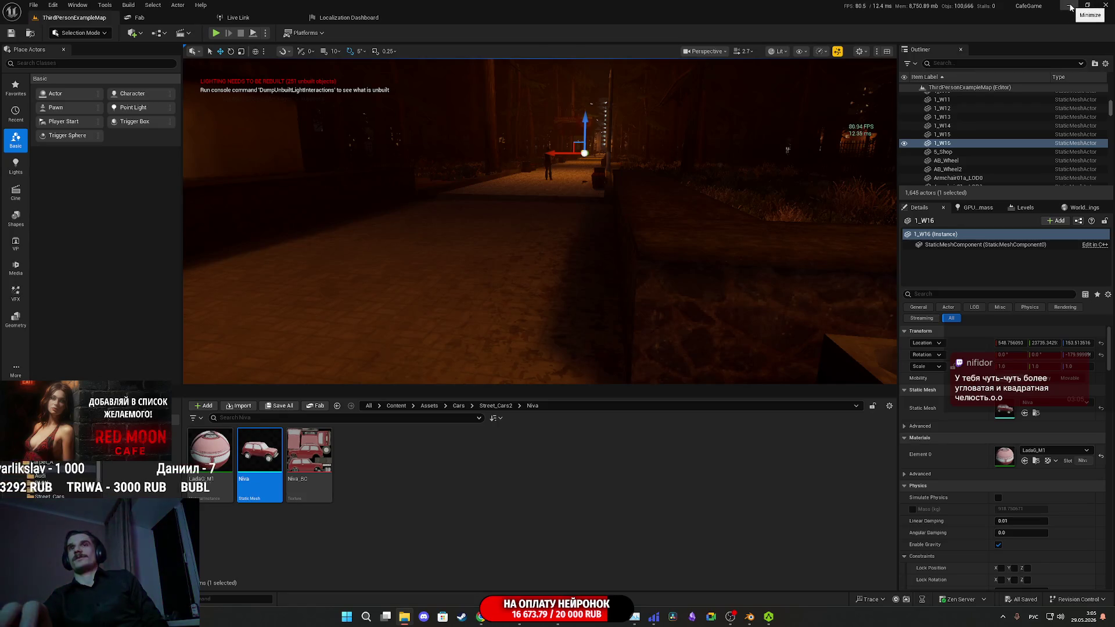
- Minimize the Unreal Editor and quit the Blender Lada car project
left_click(1067, 7)
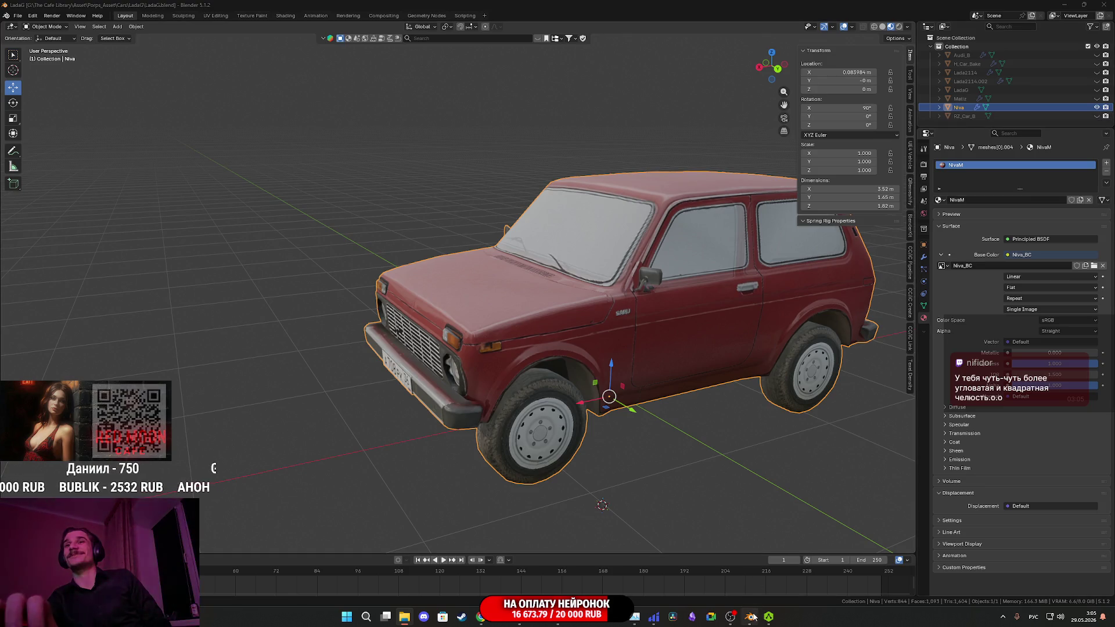
mouse_move(751, 617)
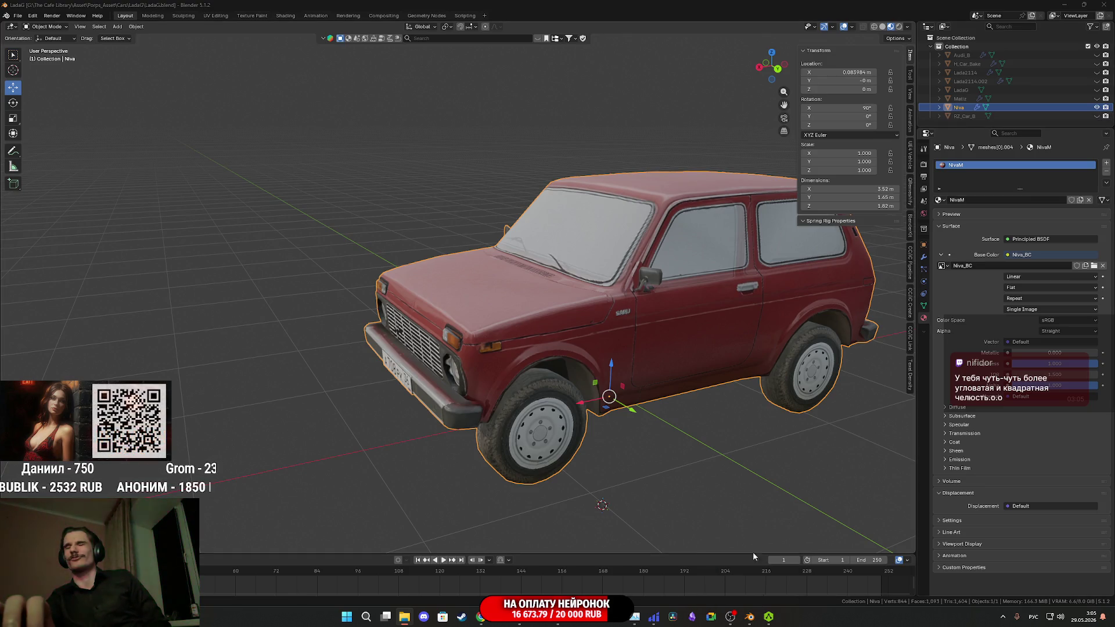
left_click(751, 618)
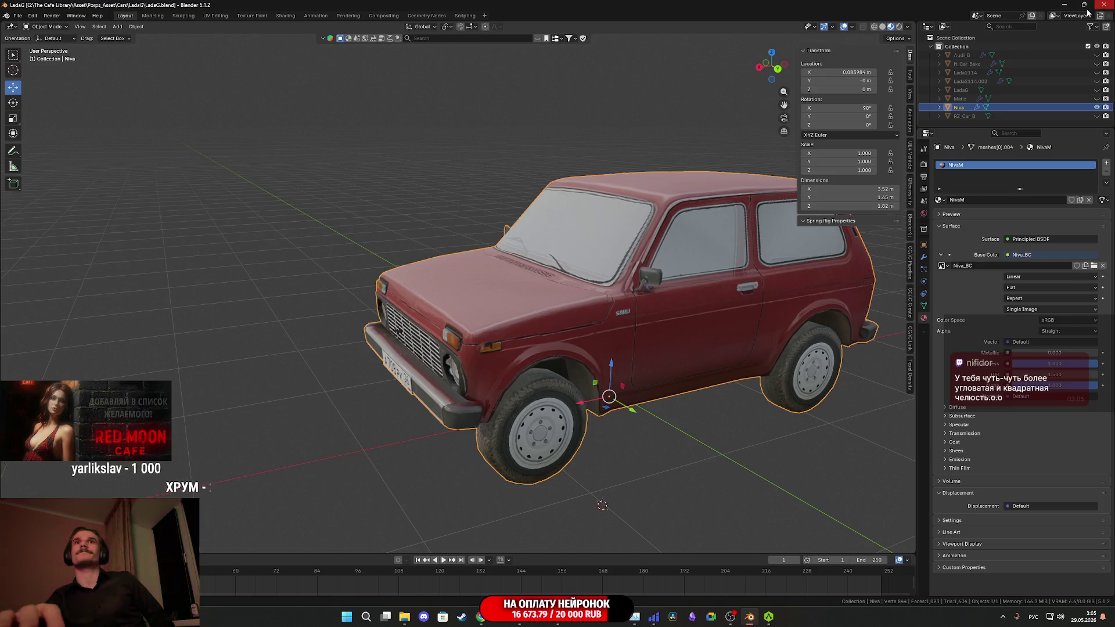
key("alt+F4")
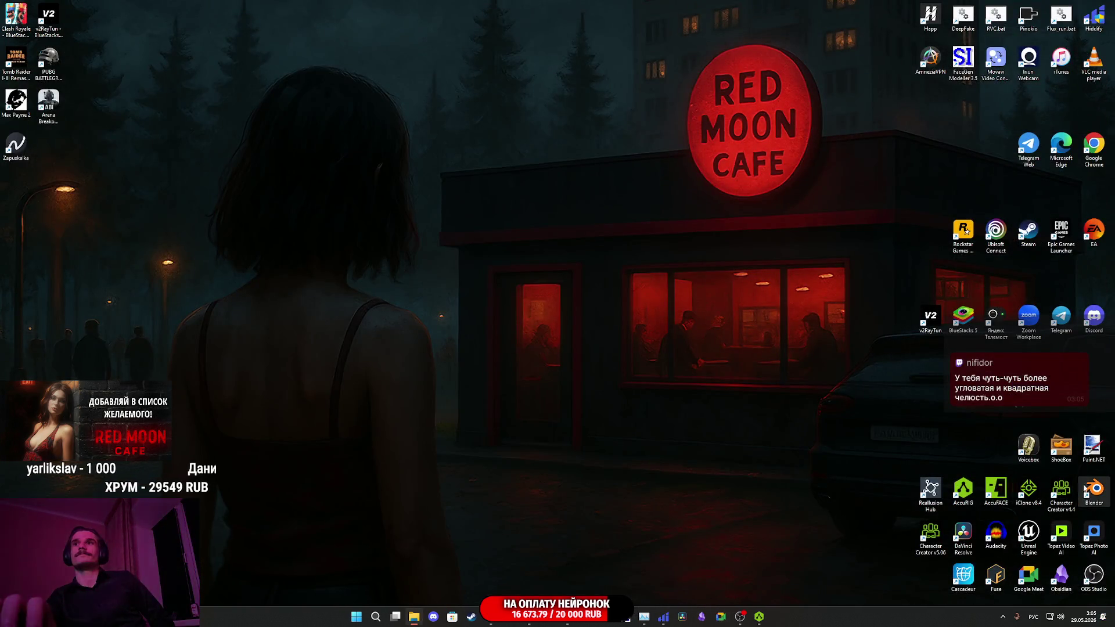
- Relaunch Blender and delete the default cube, camera and light
double_click(1087, 491)
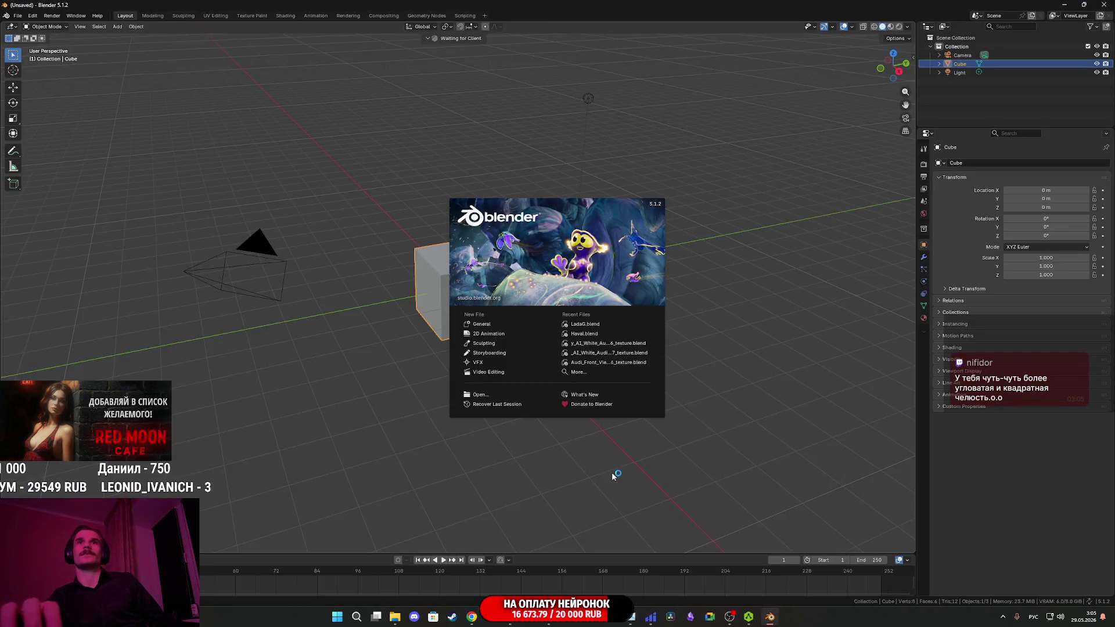
left_click(614, 476)
key("a")
key("Delete")
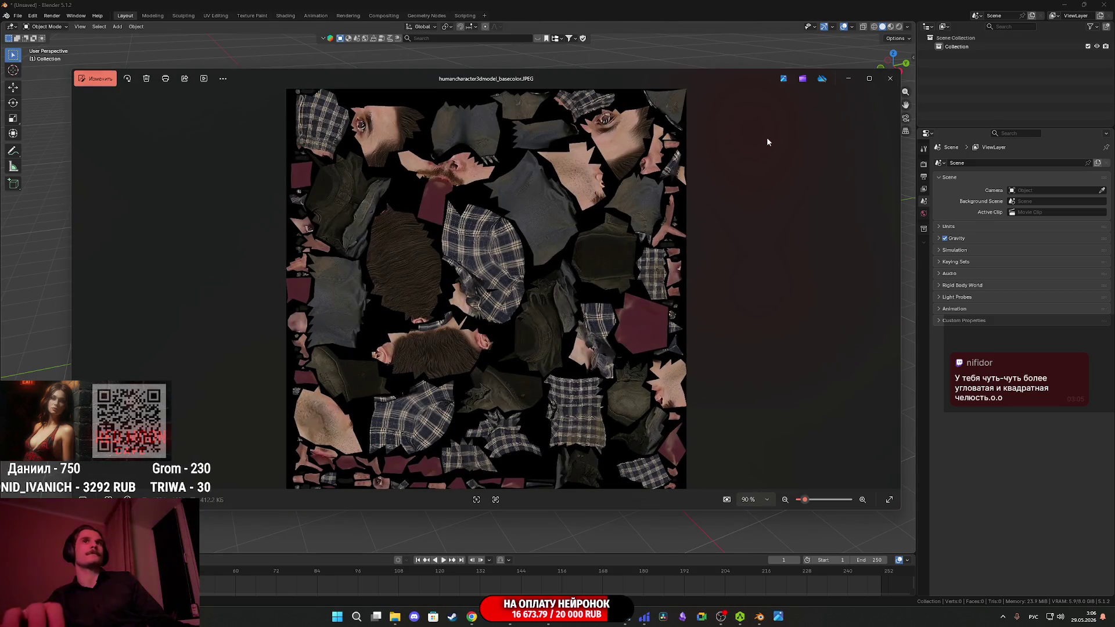
left_click(892, 82)
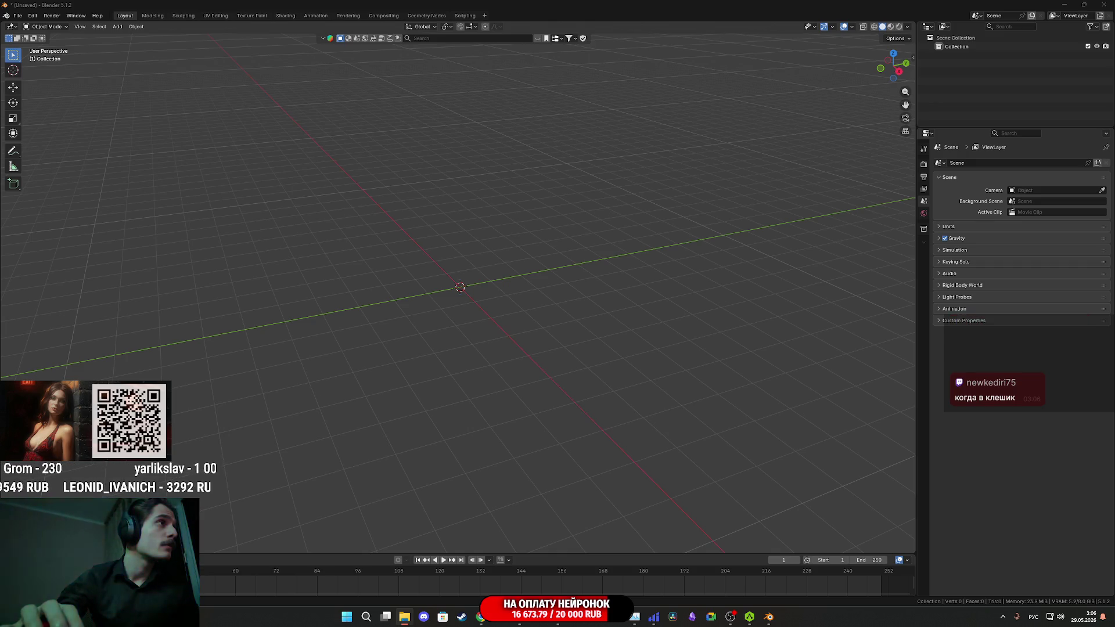
- Import the Tripo character FBX and view it in Edit Mode with Material Preview shading
key("ctrl+v")
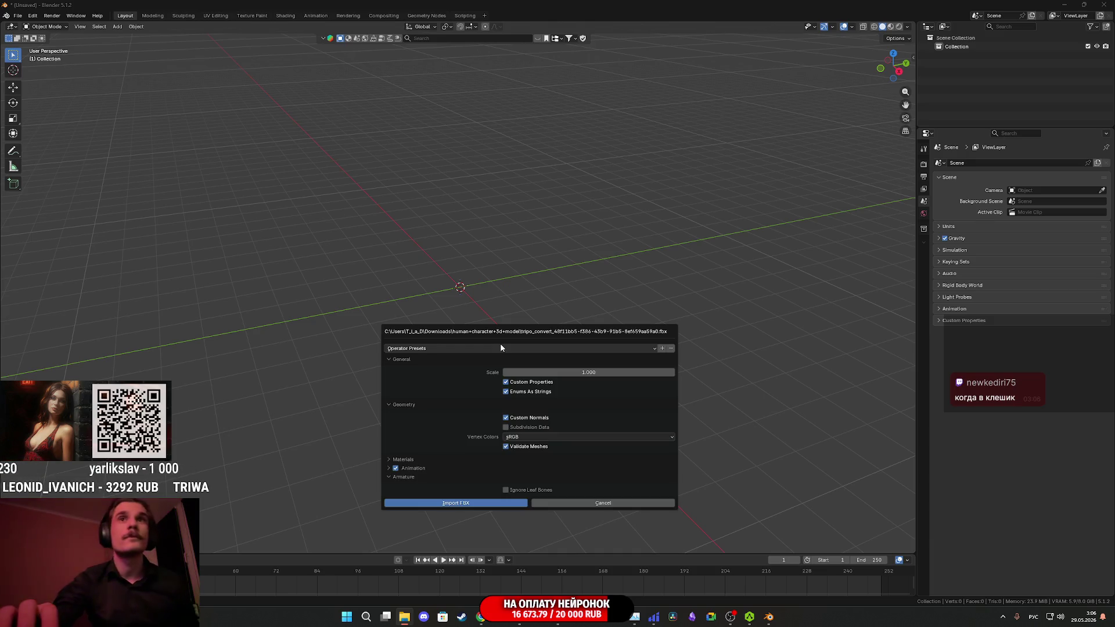
left_click(491, 503)
scroll(513, 360, "up", 8)
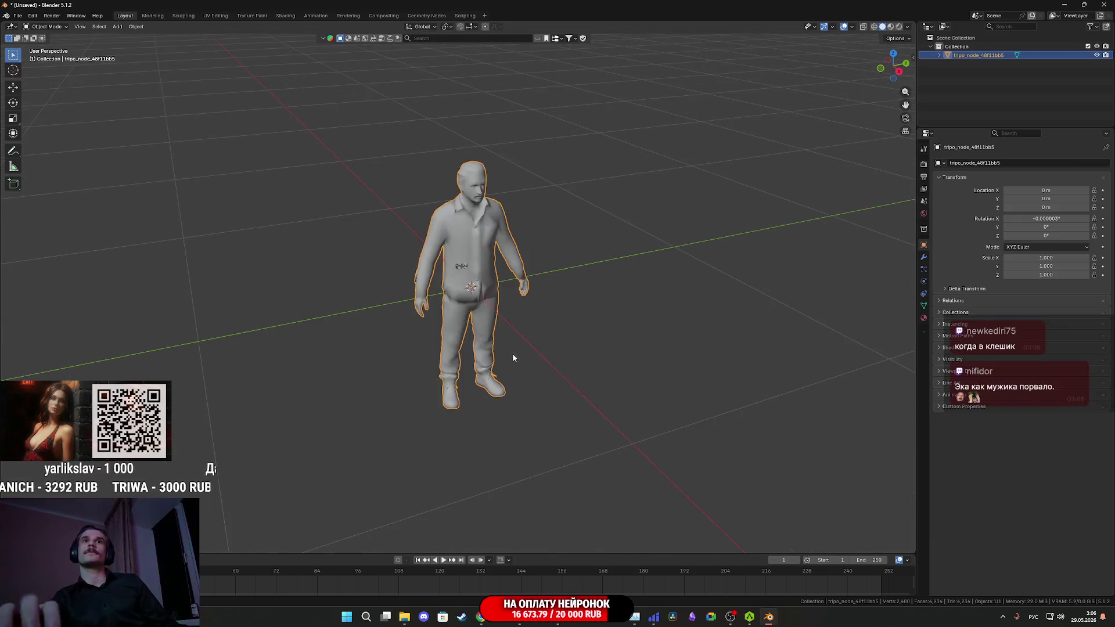
scroll(491, 350, "up", 8)
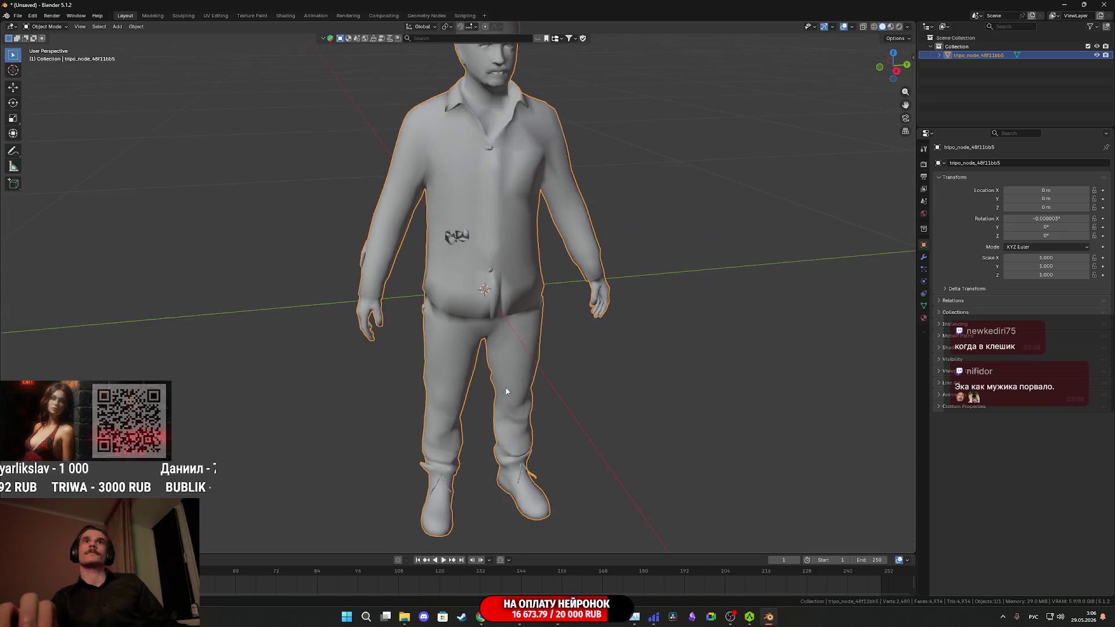
key("Tab")
scroll(518, 355, "up", 2)
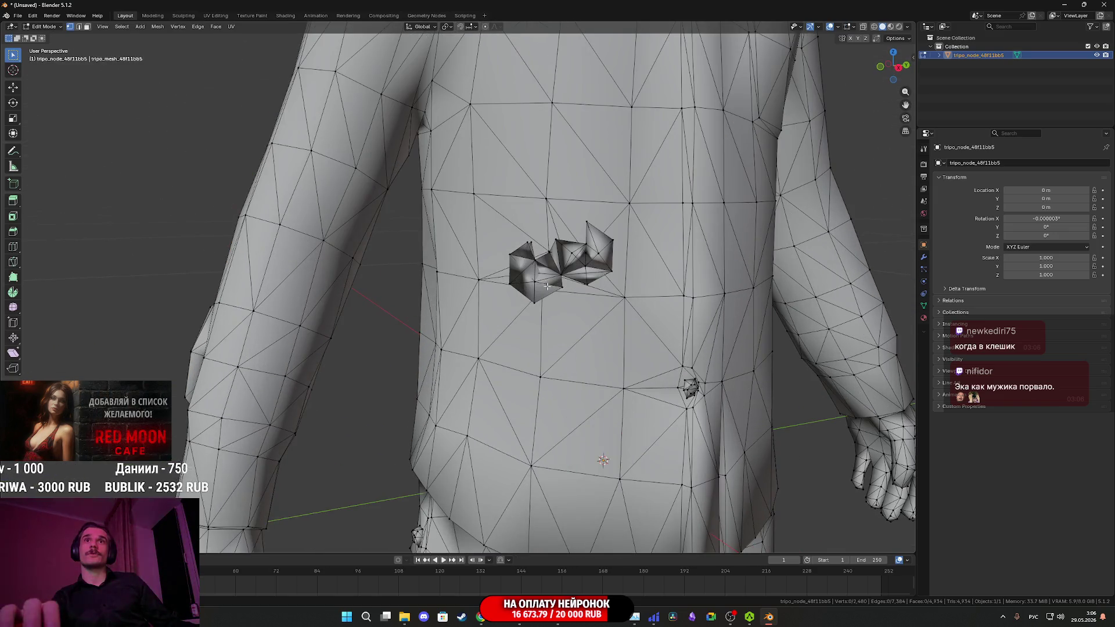
key("z")
left_click(730, 361)
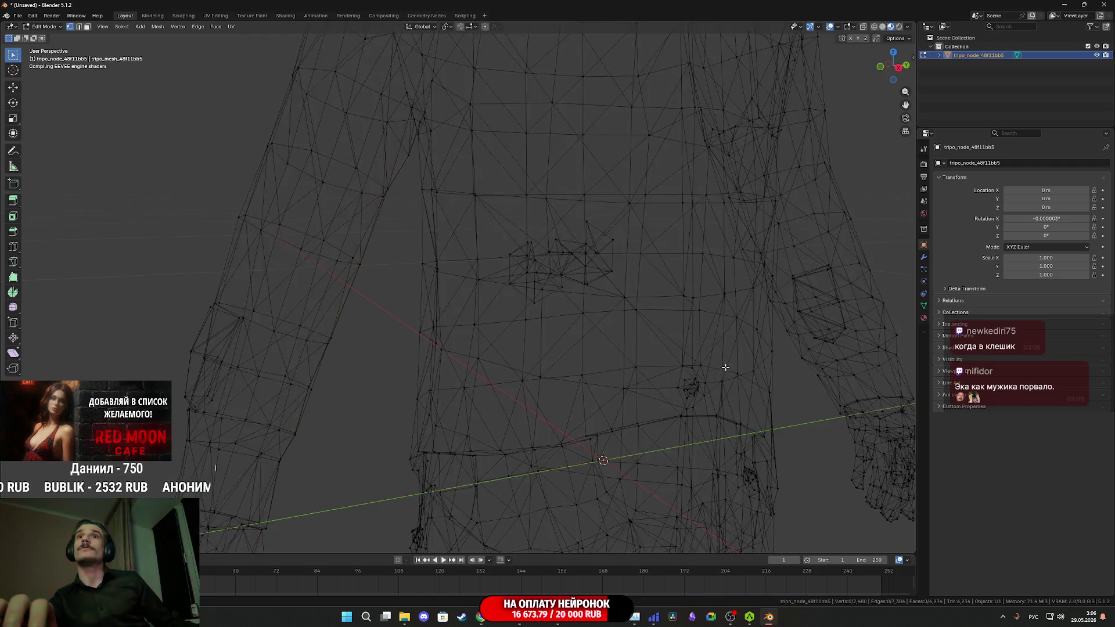
- Select the floating broken fragments on the shirt front with L and delete their faces
key("3")
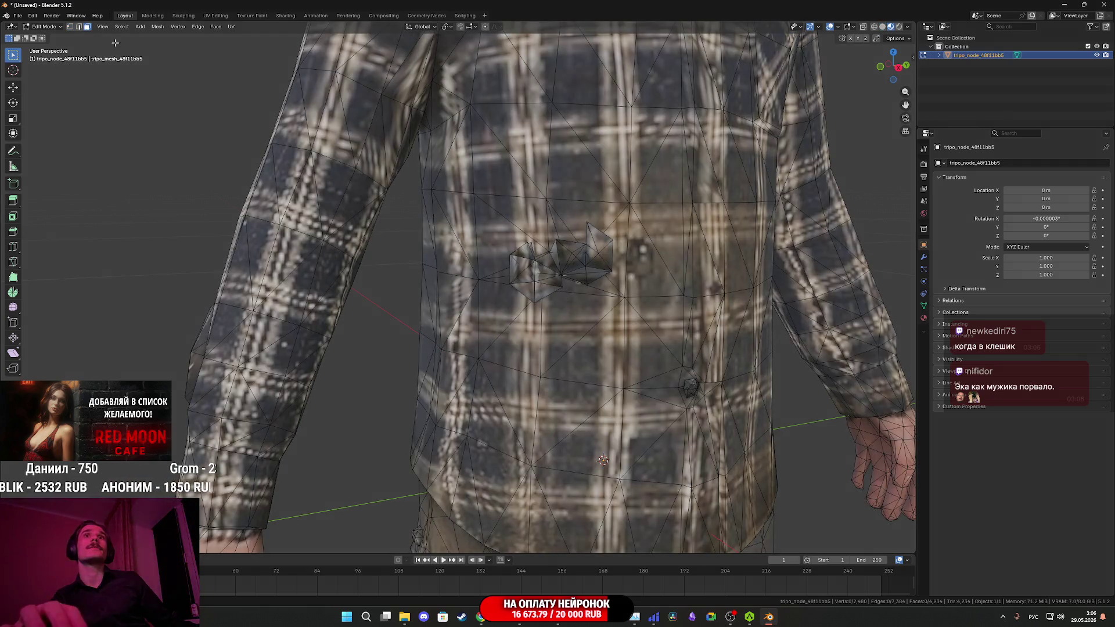
key("l")
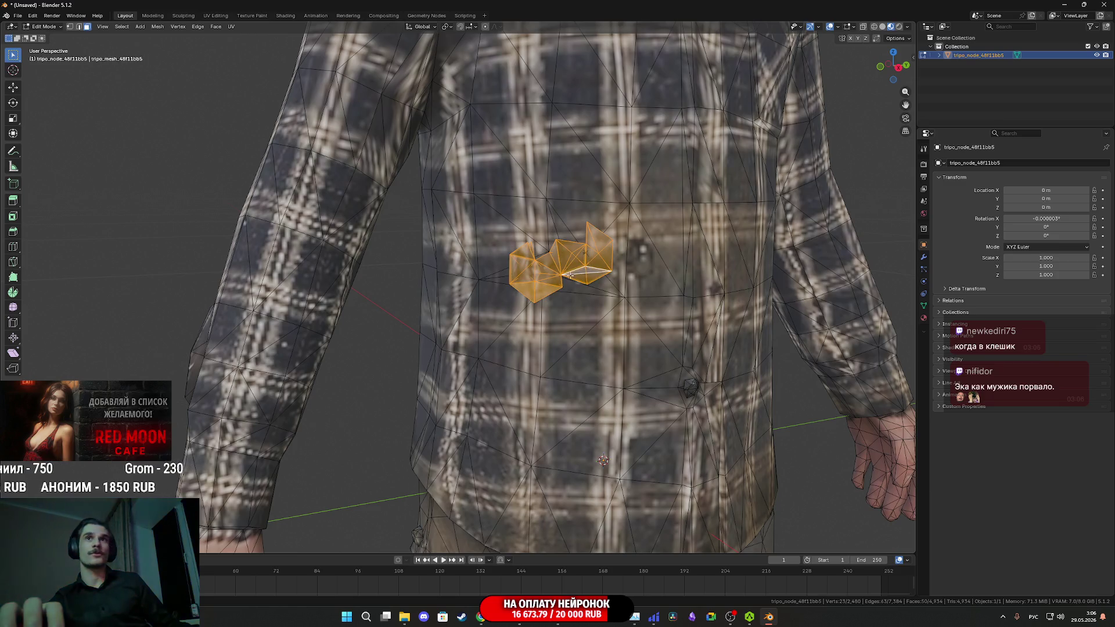
key("x")
left_click(544, 289)
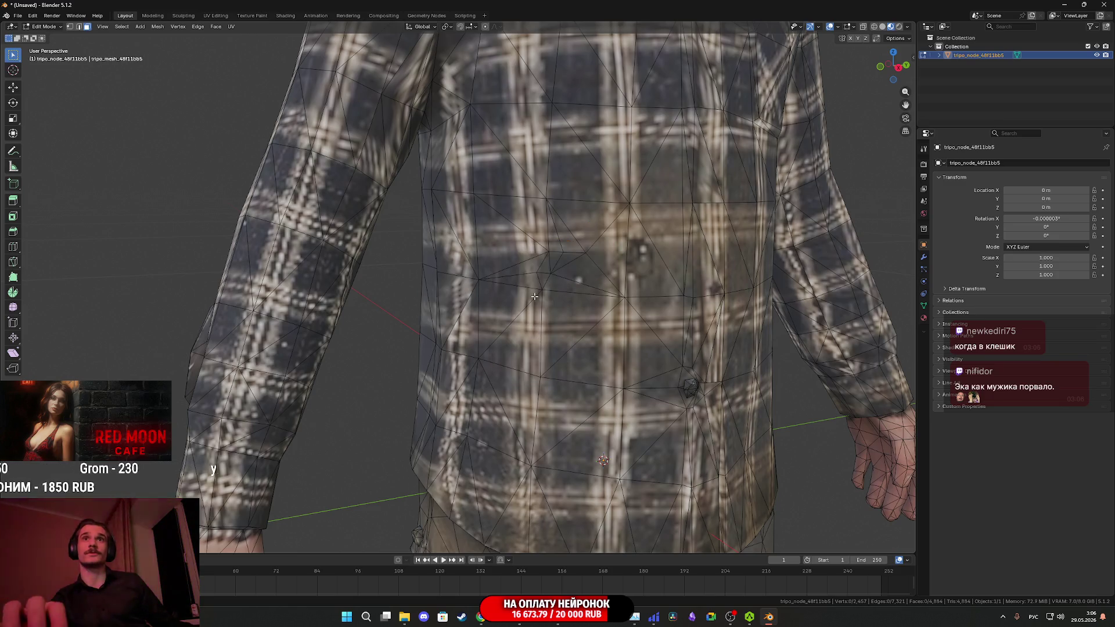
scroll(571, 284, "down", 3)
- Hide the stray triangle on the shirt chest, then unhide all faces and clear the selection
scroll(571, 285, "down", 6)
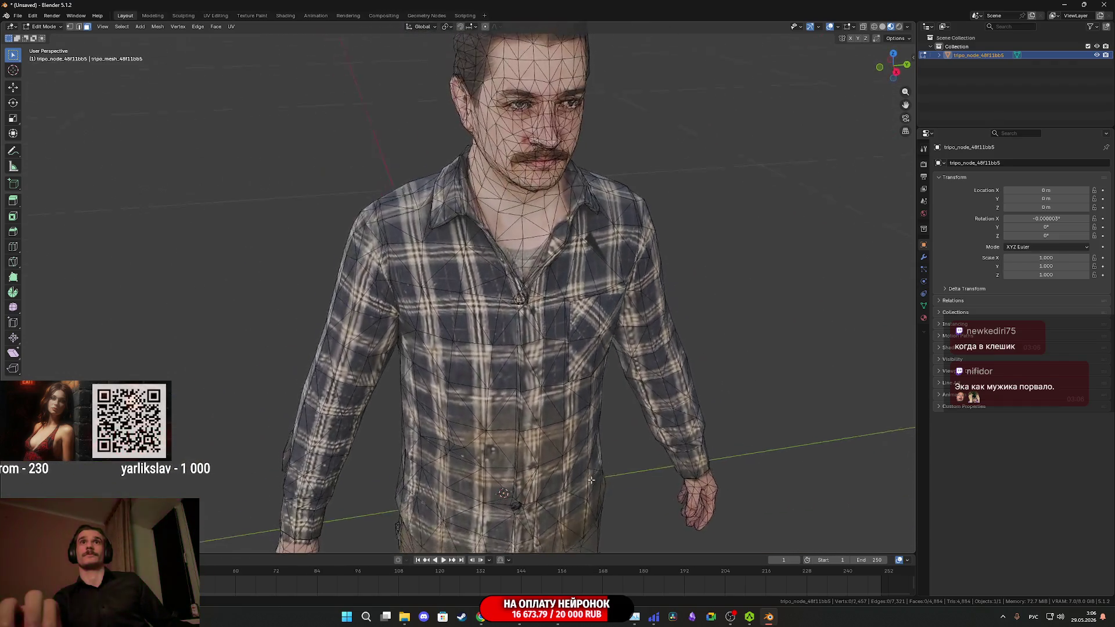
scroll(553, 360, "up", 5)
scroll(554, 360, "up", 3)
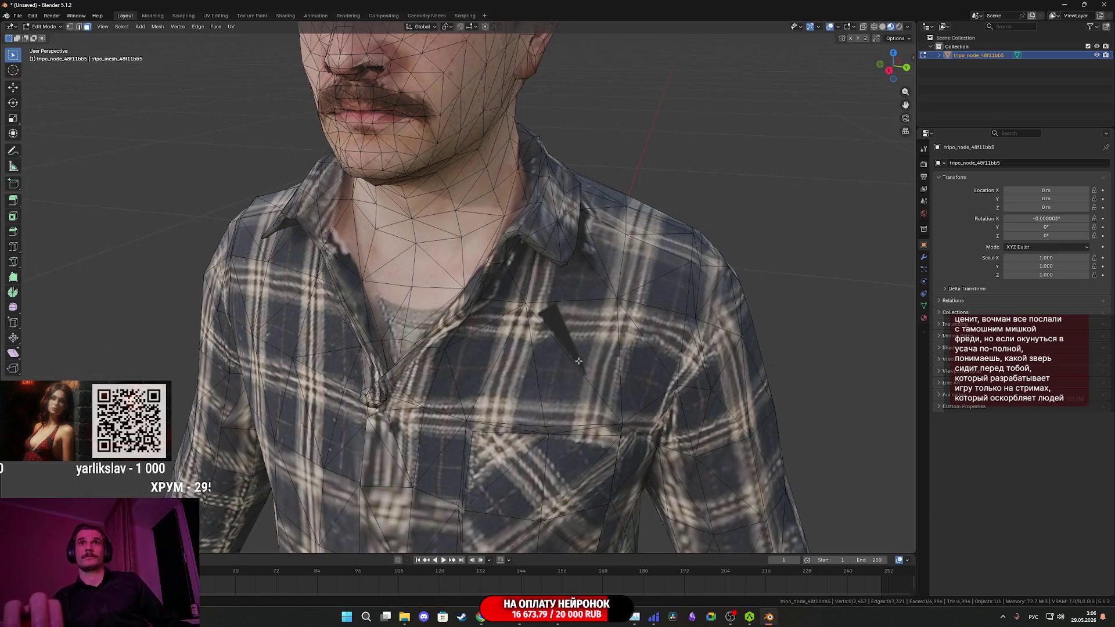
left_click(662, 378)
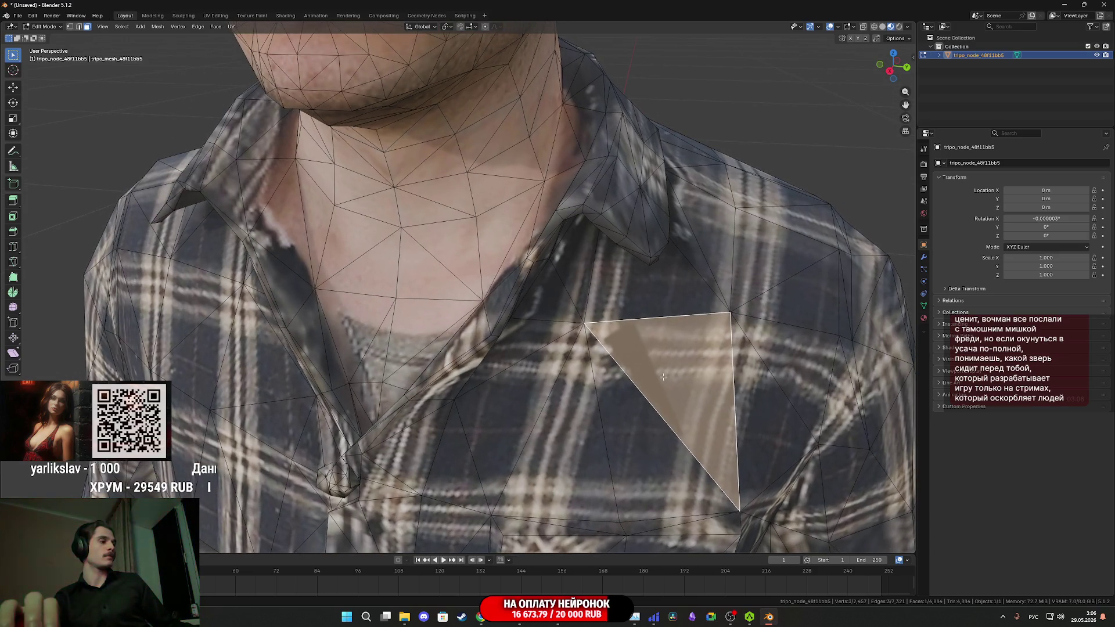
key("h")
scroll(666, 378, "down", 4)
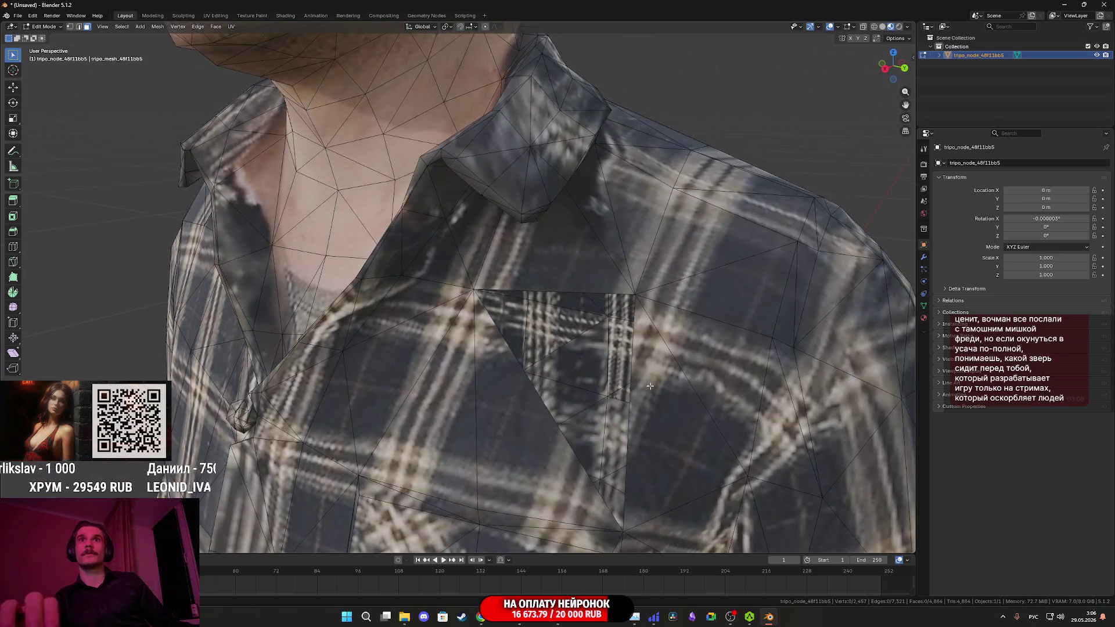
key("alt+h")
scroll(650, 385, "down", 3)
left_click(795, 313)
scroll(795, 316, "down", 3)
- Return to Object Mode and orbit around the character's back, face and side
mouse_move(797, 319)
left_mouse_down()
mouse_move(548, 319)
mouse_move(580, 334)
mouse_move(777, 325)
left_mouse_up()
scroll(579, 335, "down", 3)
key("Tab")
scroll(588, 363, "up", 1)
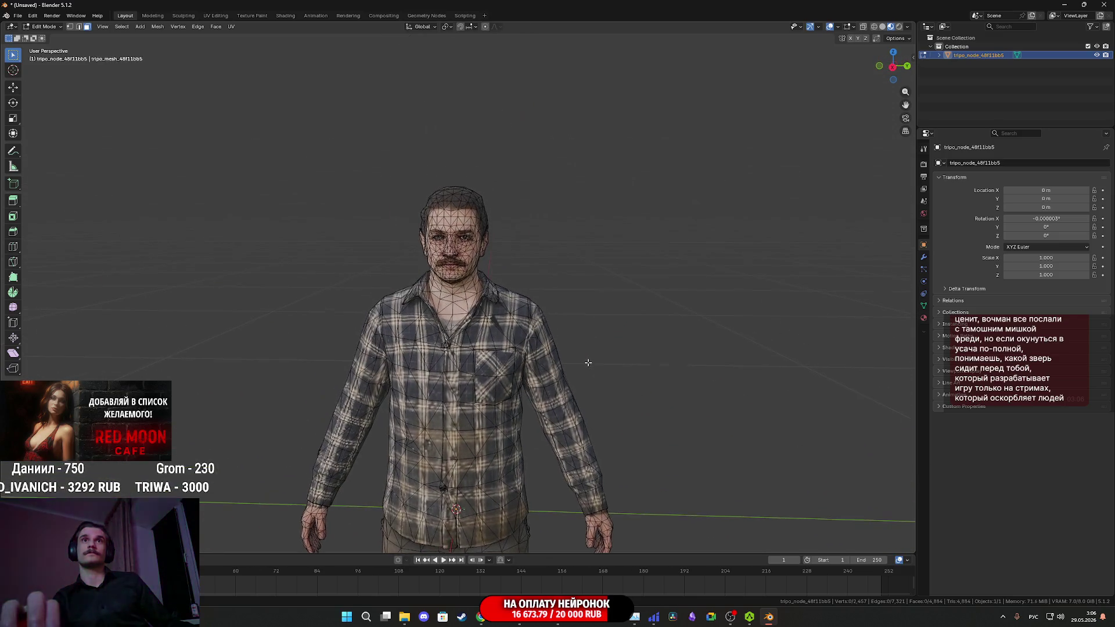
scroll(614, 345, "up", 2)
scroll(613, 345, "up", 5)
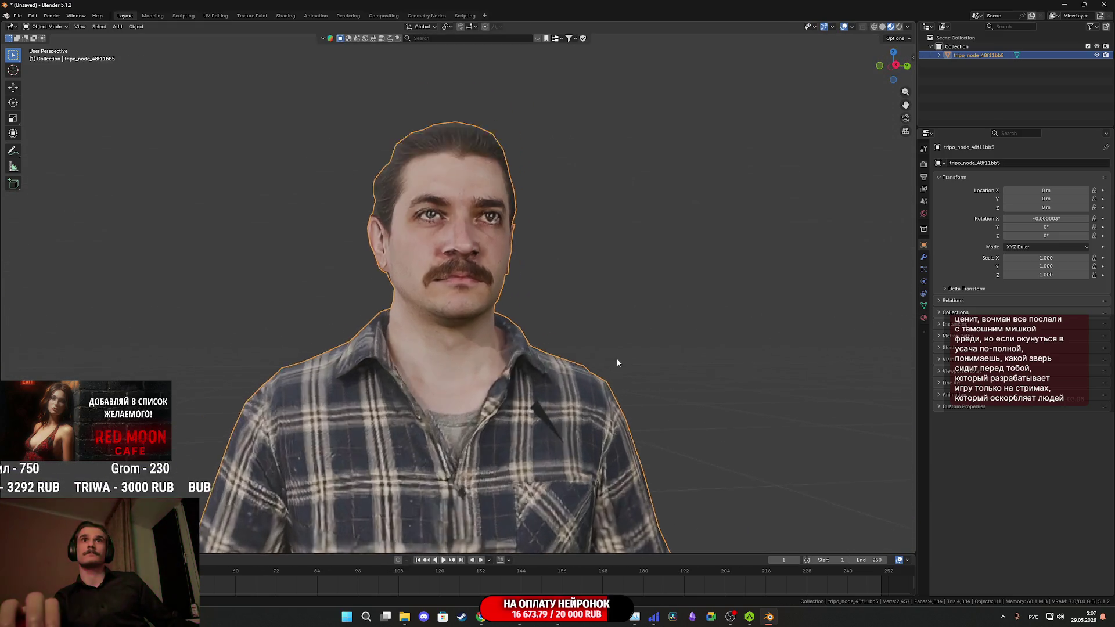
left_click_drag(608, 368, 604, 368)
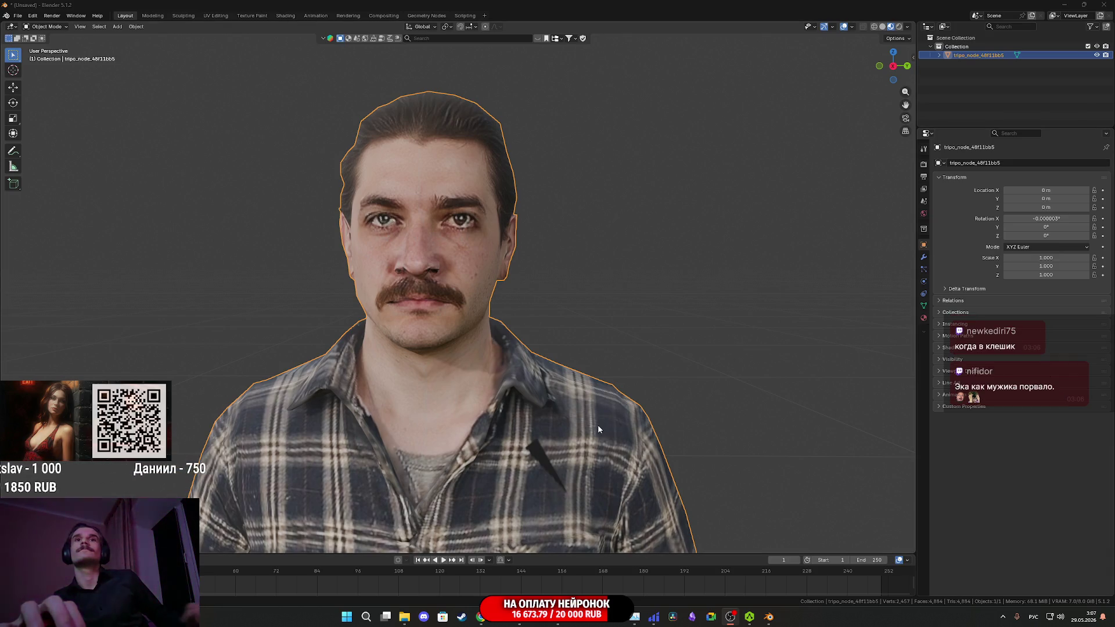
scroll(599, 428, "down", 1)
scroll(550, 430, "down", 5)
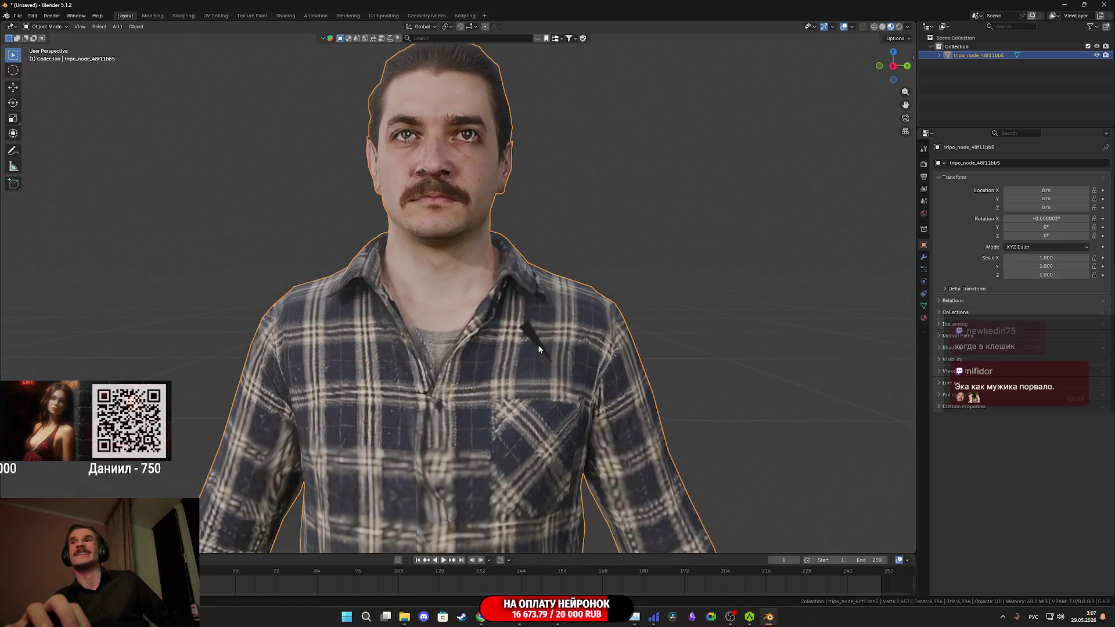
mouse_move(593, 347)
left_mouse_down()
mouse_move(527, 382)
mouse_move(565, 372)
left_mouse_up()
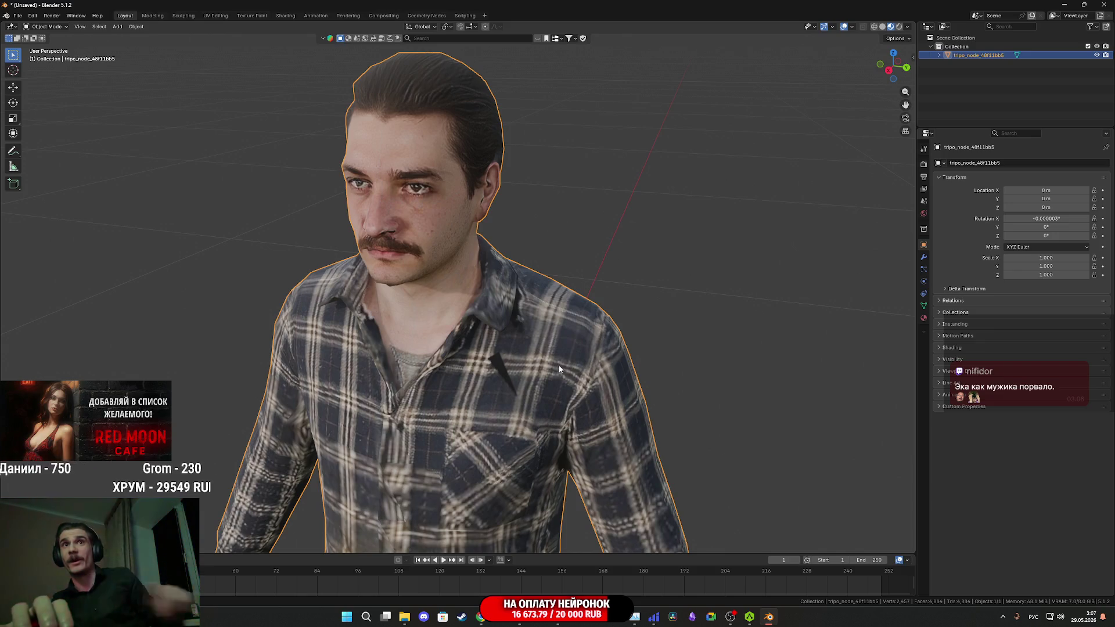
scroll(559, 367, "up", 3)
scroll(574, 403, "down", 3)
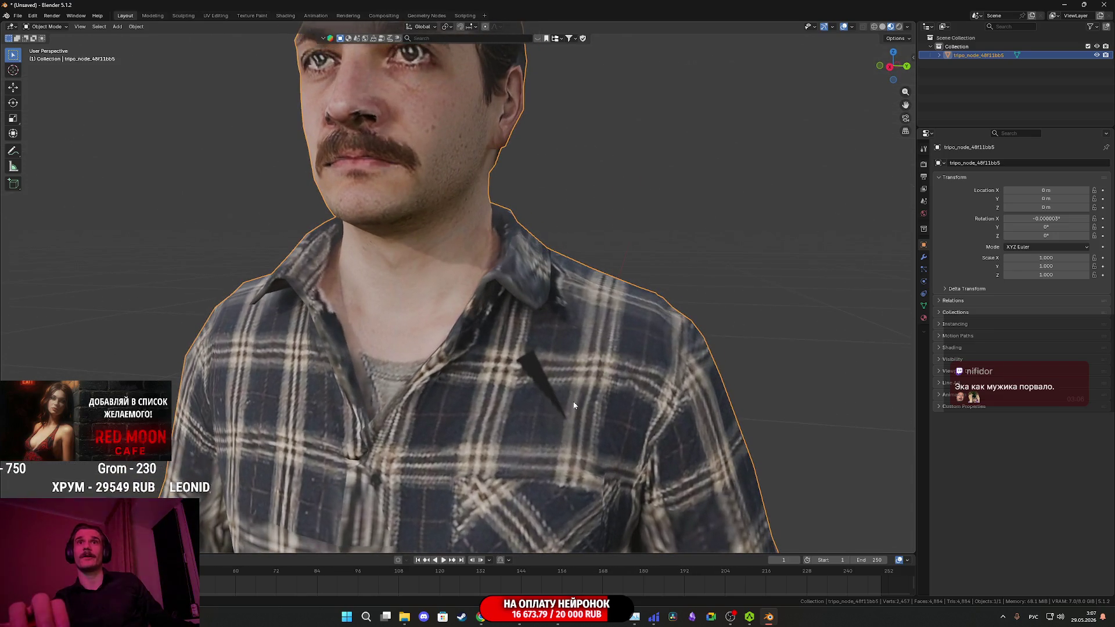
- Check a single shirt triangle in Edit Mode, then show the character in plain Solid shading
key("Tab")
left_click(555, 383)
key("Tab")
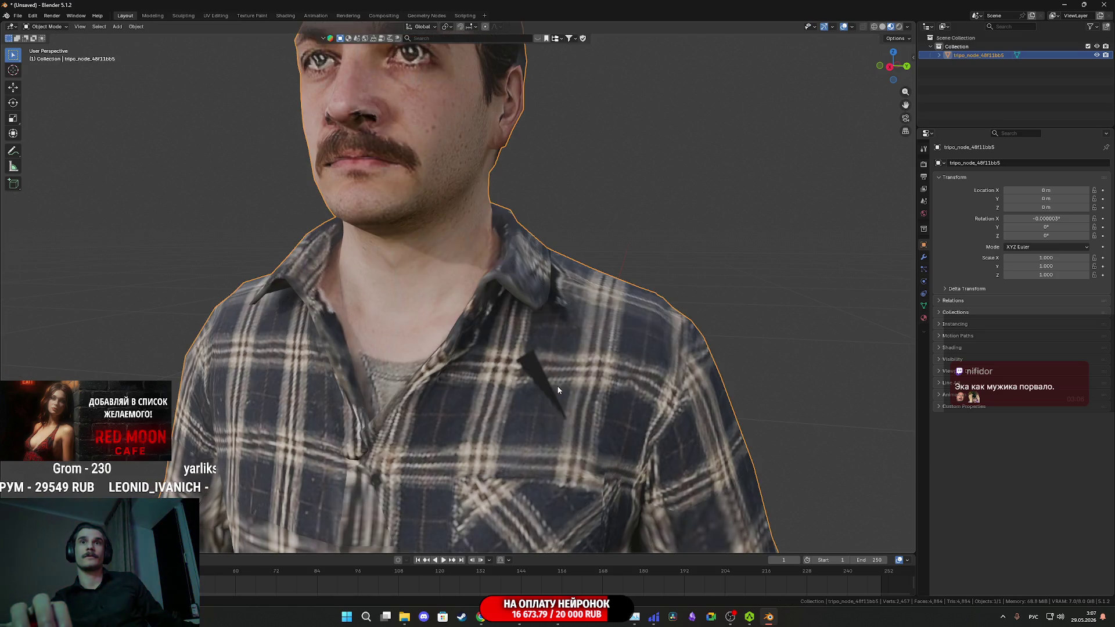
scroll(566, 383, "down", 2)
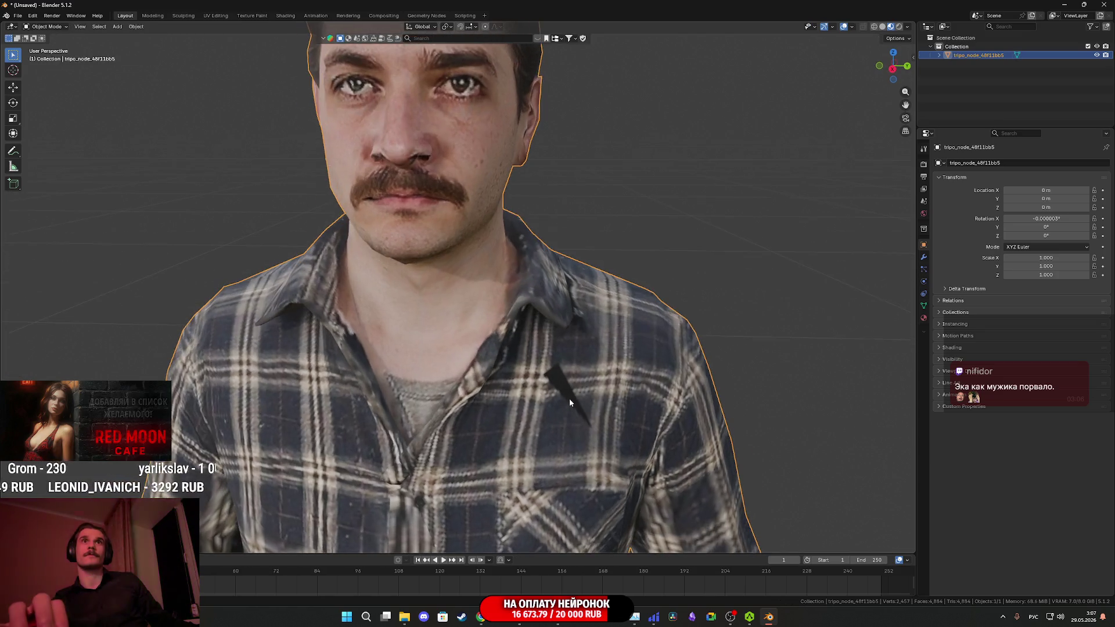
mouse_move(570, 376)
left_mouse_down()
mouse_move(569, 431)
mouse_move(492, 424)
mouse_move(564, 426)
left_mouse_up()
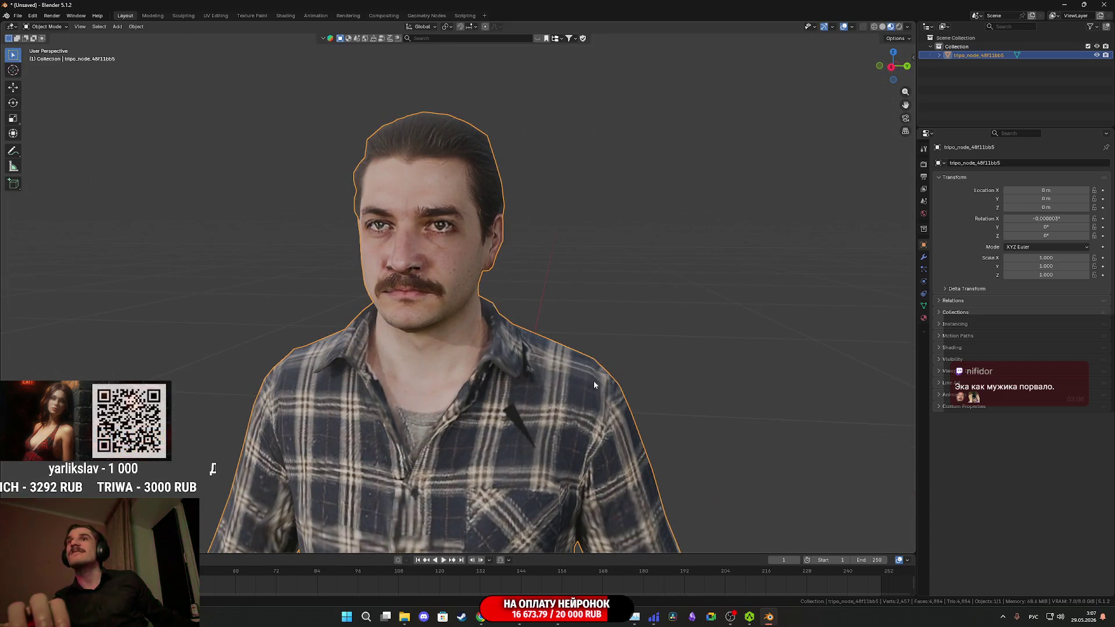
left_click_drag(599, 384, 614, 371)
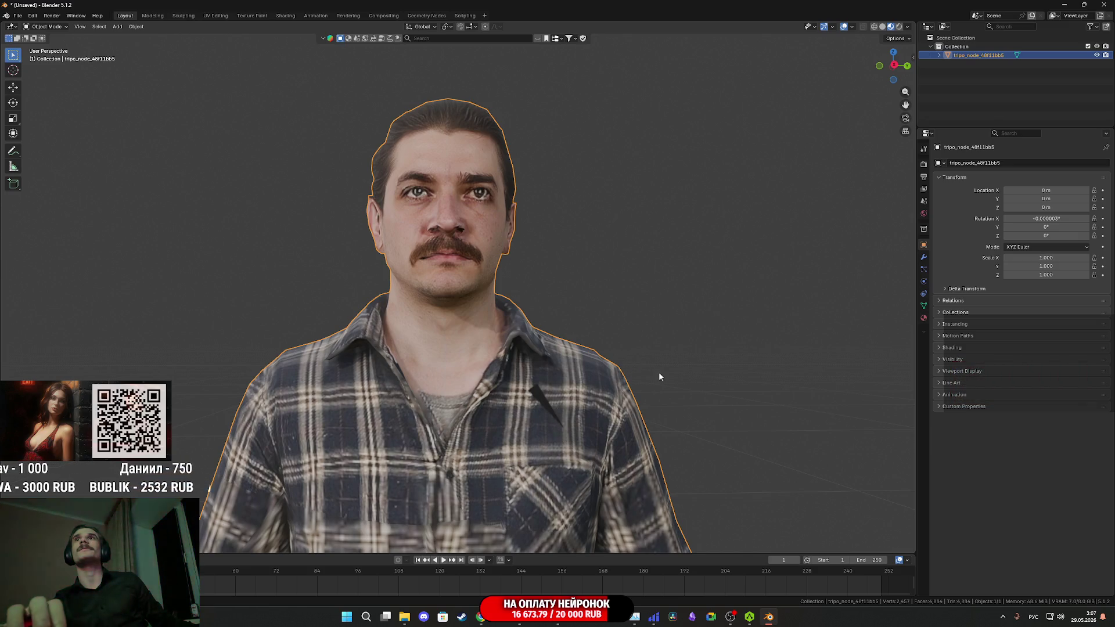
scroll(671, 361, "down", 4)
scroll(571, 326, "up", 3)
left_click(659, 329)
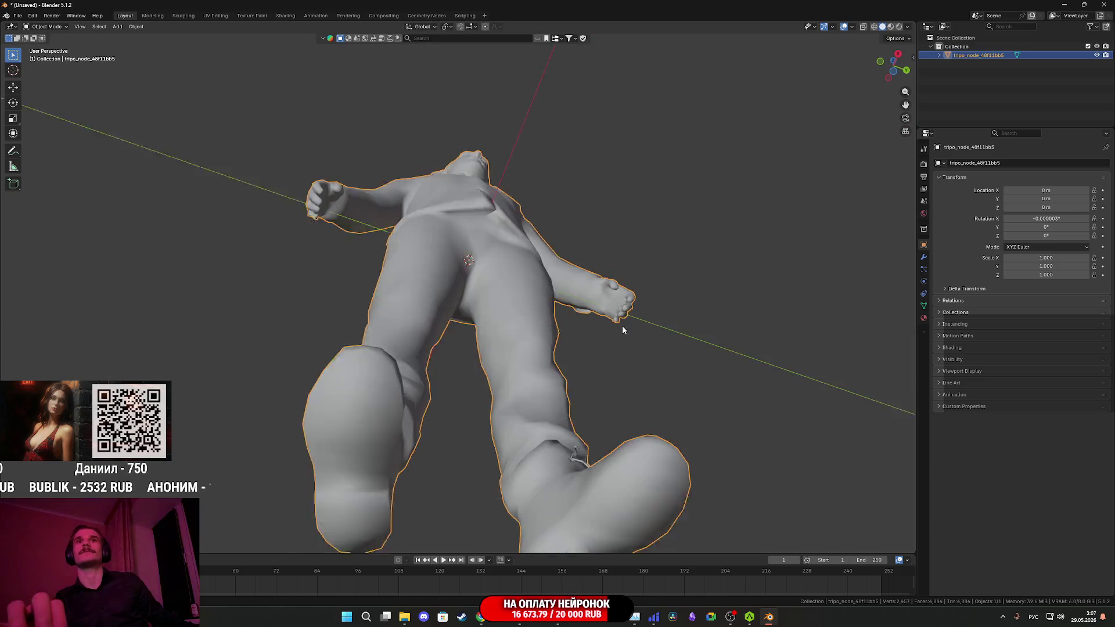
- Apply Shade Flat to the character mesh from the object context menu
key("Tab")
key("Tab")
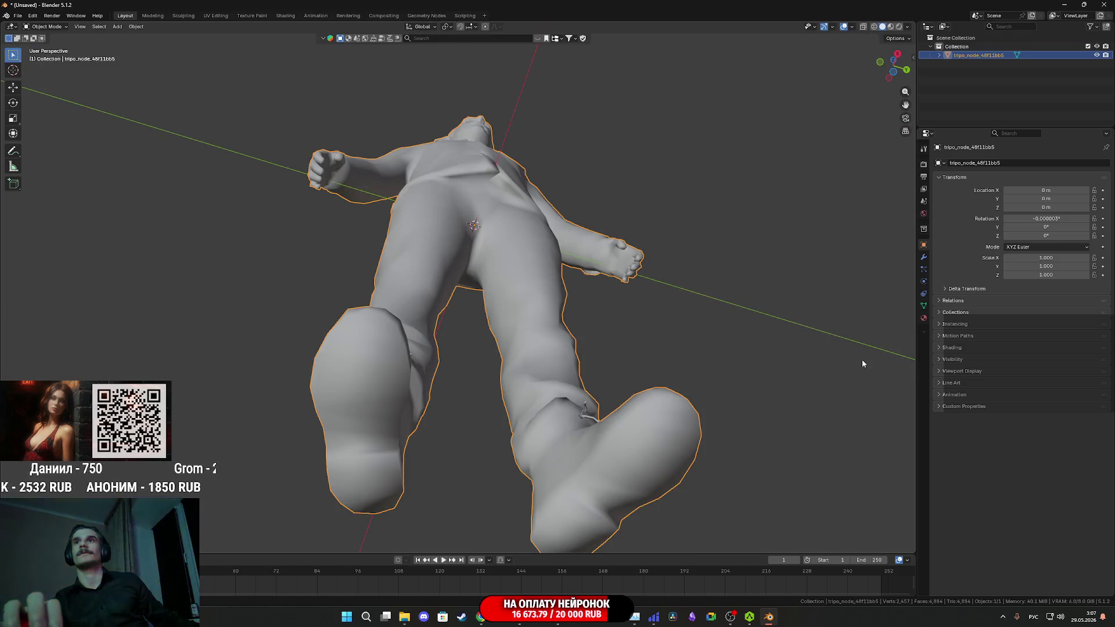
right_click(552, 336)
left_click(509, 354)
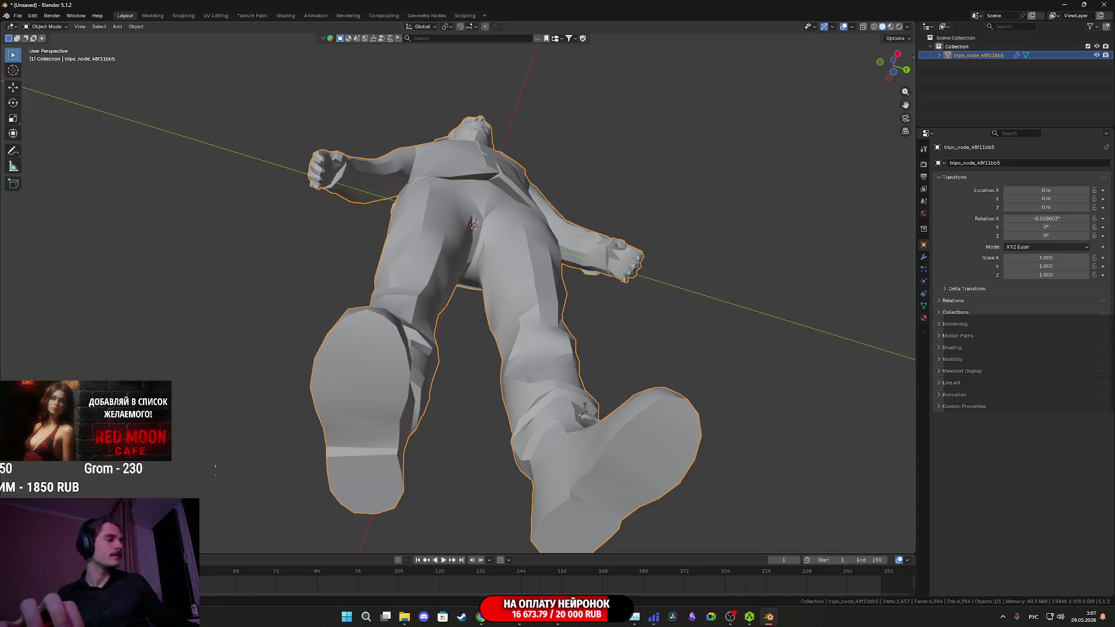
- Orbit around the figure and switch to material preview to see the textured plaid shirt
mouse_move(285, 489)
left_mouse_down()
mouse_move(454, 403)
mouse_move(449, 354)
mouse_move(503, 401)
mouse_move(596, 360)
mouse_move(568, 326)
mouse_move(525, 331)
mouse_move(502, 343)
mouse_move(509, 363)
mouse_move(482, 361)
mouse_move(493, 320)
mouse_move(522, 311)
mouse_move(540, 331)
mouse_move(516, 374)
left_mouse_up()
scroll(503, 401, "up", 5)
scroll(515, 375, "down", 5)
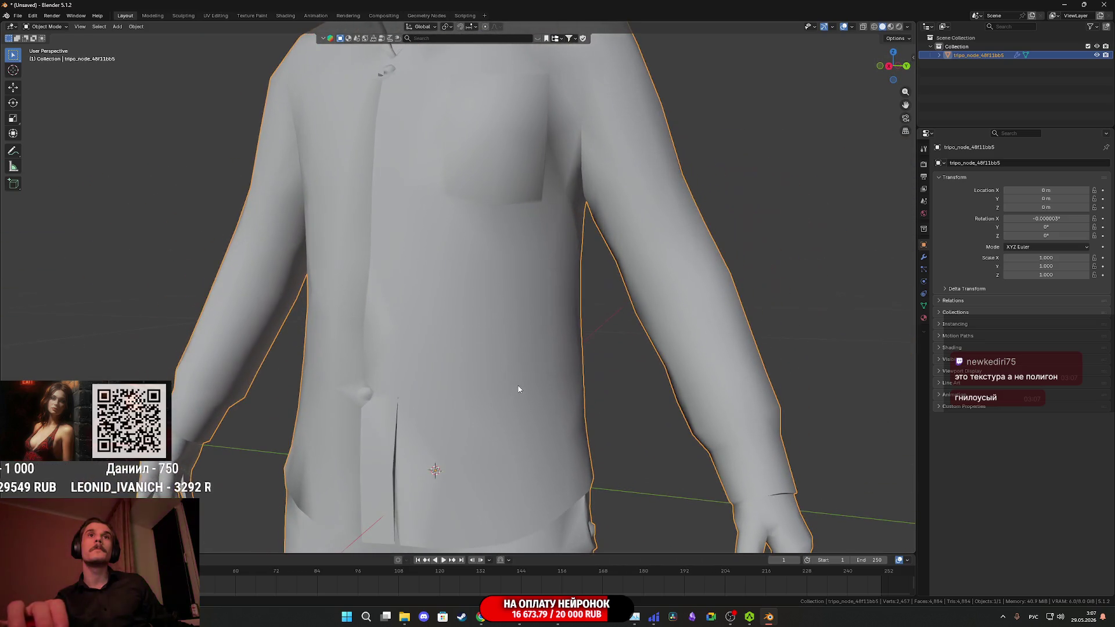
mouse_move(545, 416)
left_mouse_down()
mouse_move(497, 416)
mouse_move(555, 416)
mouse_move(656, 382)
mouse_move(666, 393)
mouse_move(637, 387)
mouse_move(573, 402)
left_mouse_up()
left_click(572, 441)
- Return to solid shading in Edit Mode and select a single stray face
mouse_move(572, 441)
left_mouse_down()
mouse_move(567, 424)
mouse_move(548, 425)
left_mouse_up()
scroll(548, 425, "up", 3)
key("Tab")
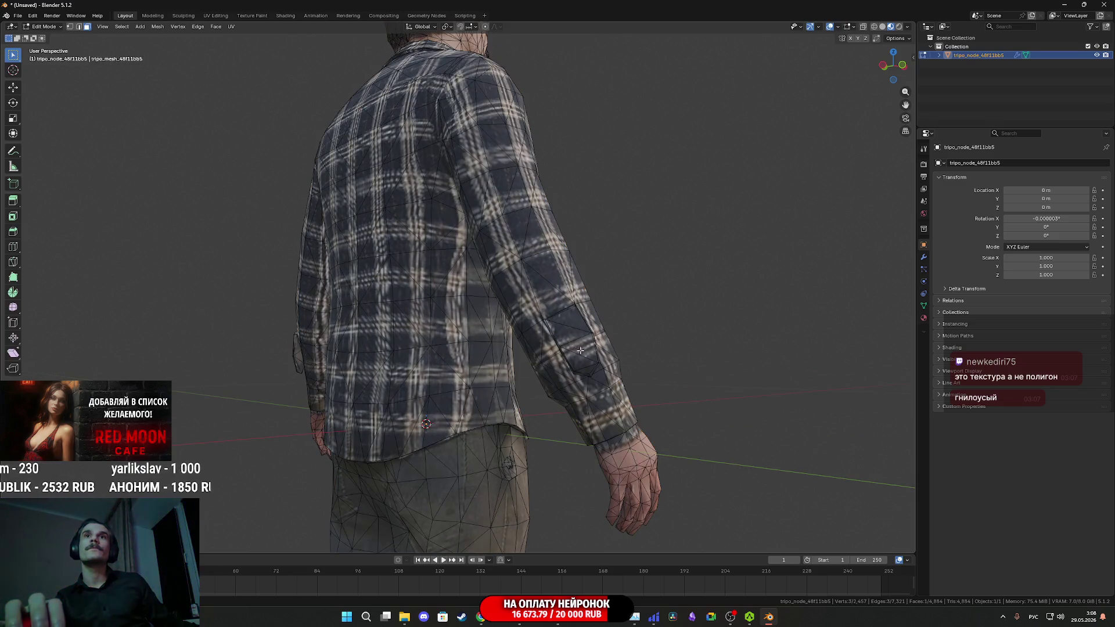
key("Tab")
left_click(635, 350)
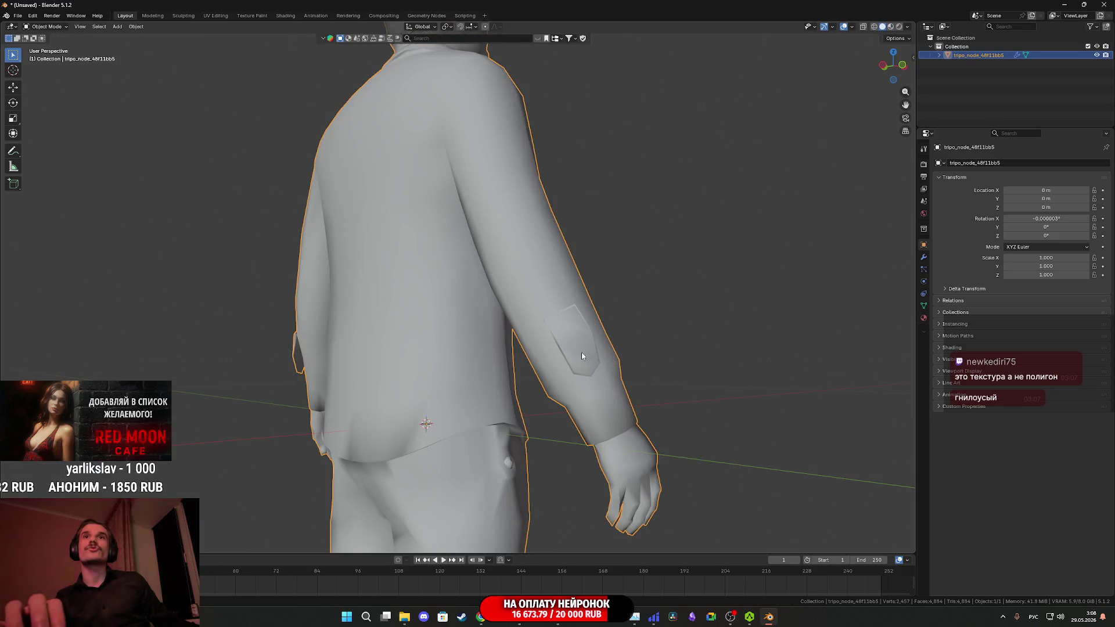
key("Tab")
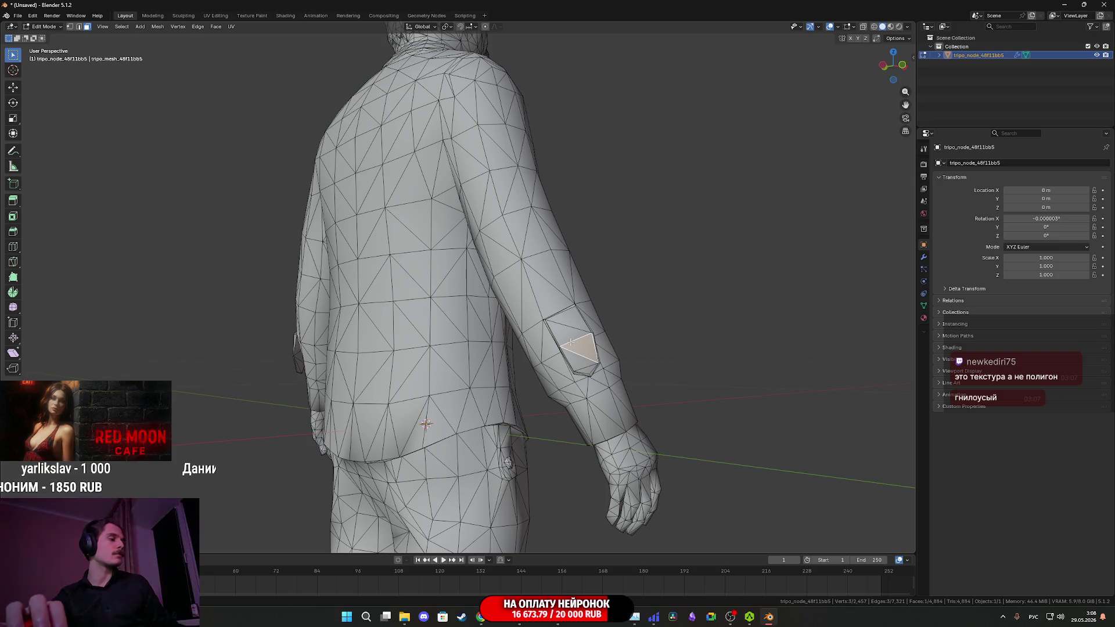
key("ctrl+l")
key("ctrl+z")
- Delete the two stray faces seen from below the model
mouse_move(574, 343)
left_mouse_down()
mouse_move(581, 328)
mouse_move(642, 314)
mouse_move(612, 310)
mouse_move(522, 360)
mouse_move(500, 394)
mouse_move(507, 416)
mouse_move(495, 444)
mouse_move(463, 336)
mouse_move(465, 383)
mouse_move(427, 421)
mouse_move(445, 383)
mouse_move(459, 410)
mouse_move(440, 400)
mouse_move(476, 334)
left_mouse_up()
scroll(475, 384, "up", 6)
scroll(440, 425, "up", 4)
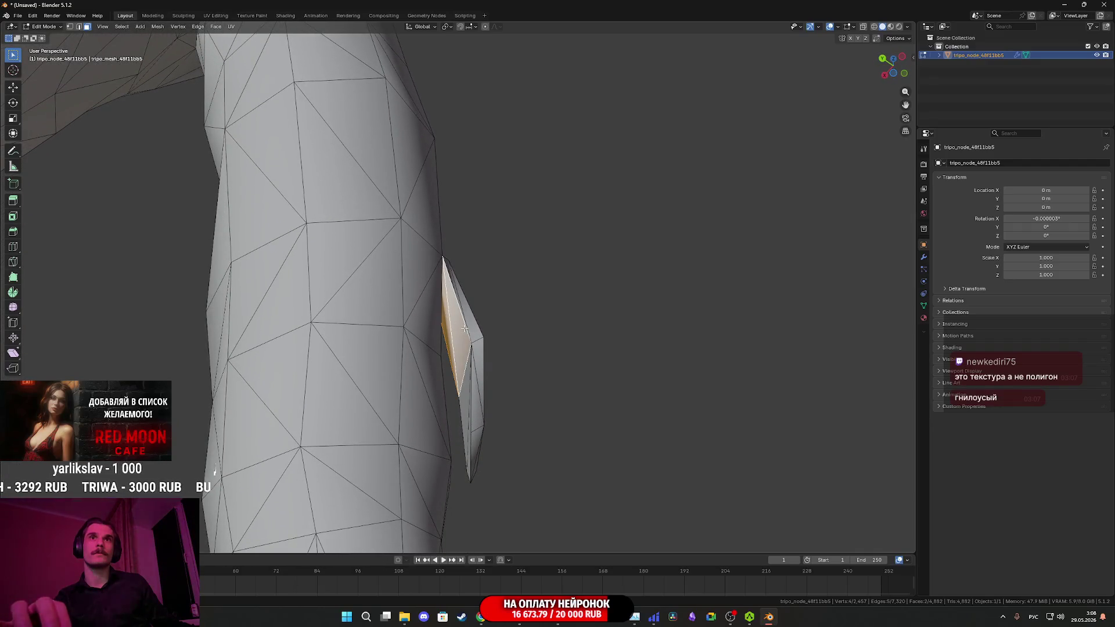
key("x")
left_click(466, 329)
- Select and delete the stray triangle flap on the sleeve
mouse_move(466, 330)
left_mouse_down()
mouse_move(441, 403)
mouse_move(464, 414)
mouse_move(448, 413)
mouse_move(456, 433)
left_mouse_up()
scroll(446, 457, "down", 4)
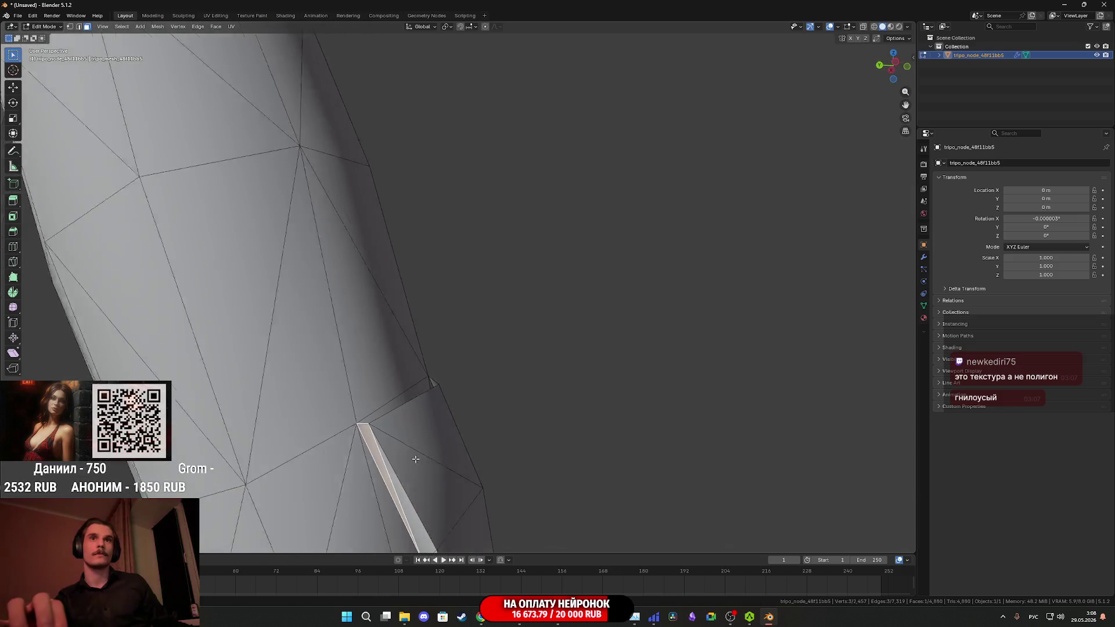
key("a")
left_click(445, 437)
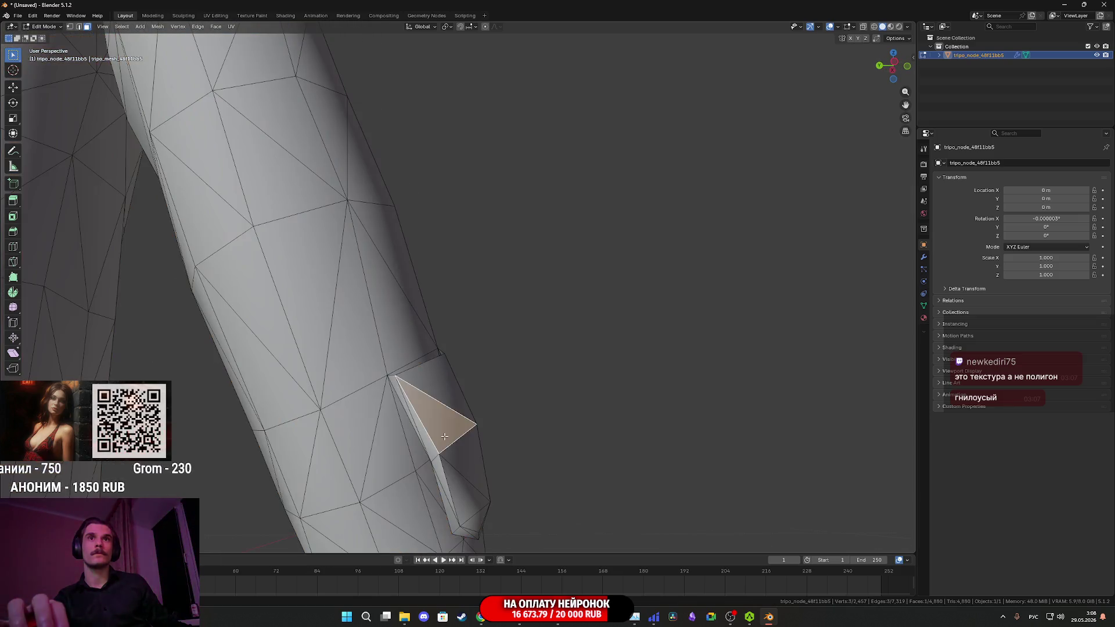
key("x")
left_click(444, 434)
- Check the sleeve in material preview, then go back to solid shading
key("z")
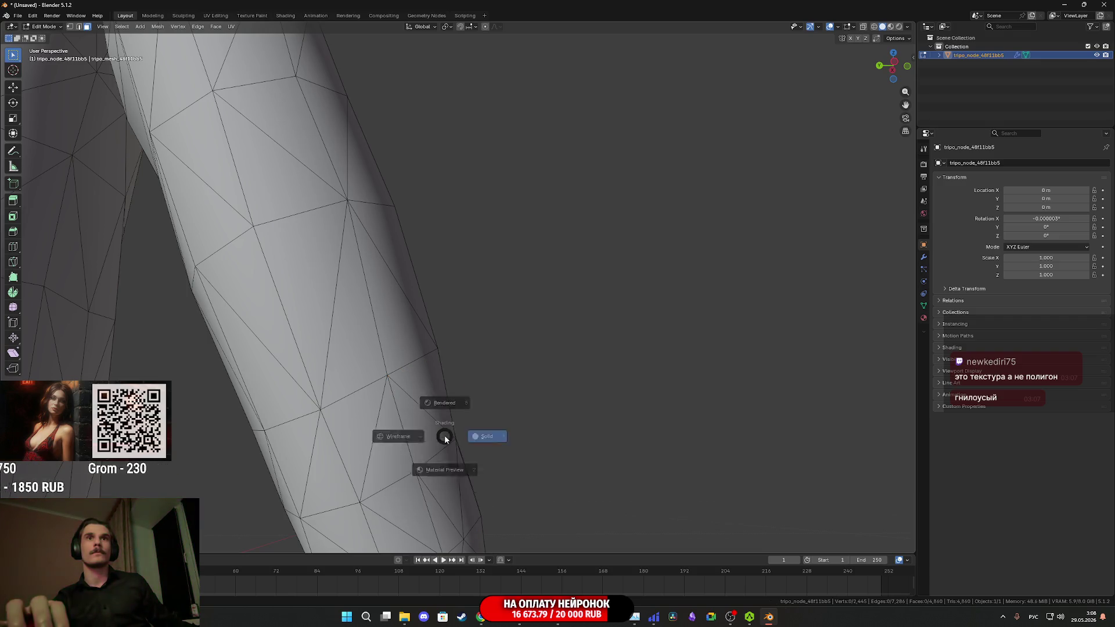
left_click(438, 491)
scroll(438, 491, "down", 5)
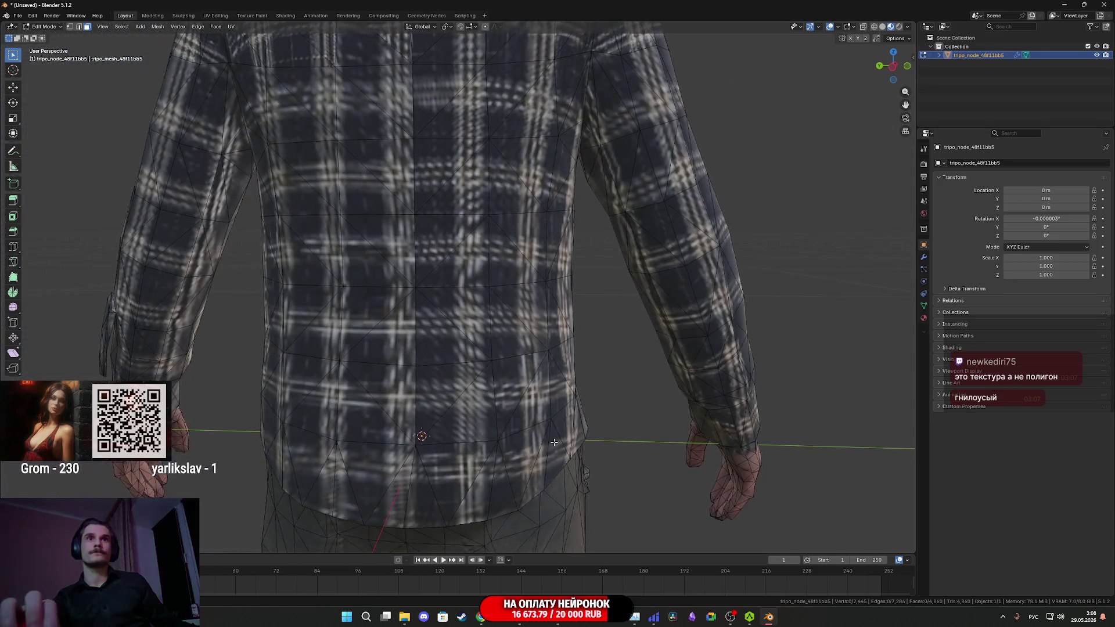
mouse_move(554, 442)
left_mouse_down()
mouse_move(437, 385)
mouse_move(450, 395)
left_mouse_up()
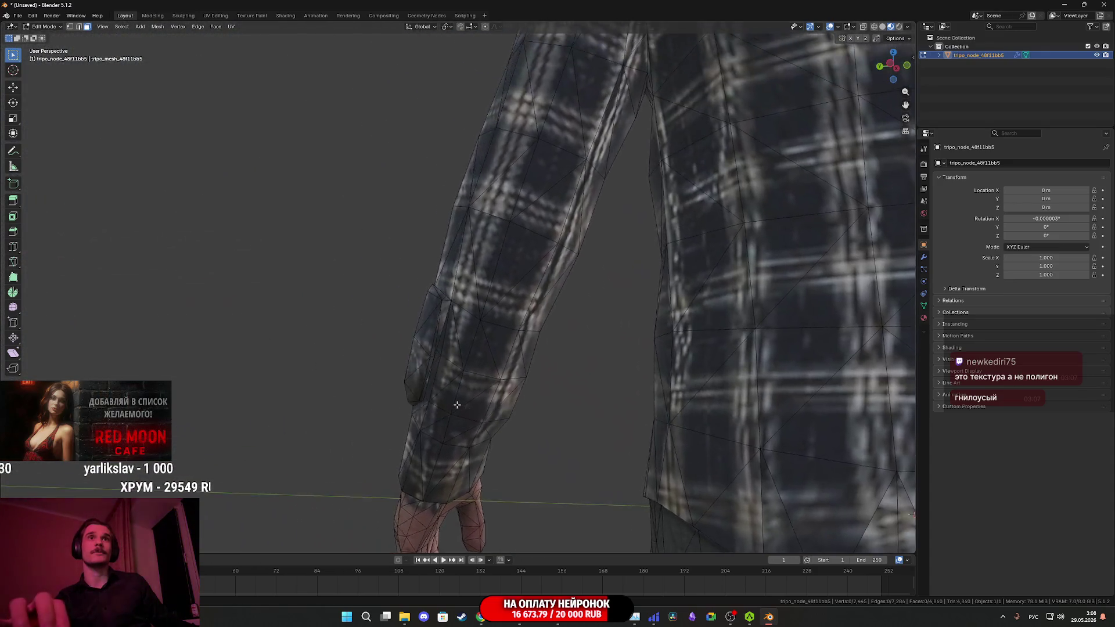
scroll(457, 407, "up", 4)
key("z")
left_click(514, 427)
- Delete the remaining sliver and leftover flap faces along the sleeve edge
mouse_move(513, 426)
left_mouse_down()
mouse_move(355, 336)
mouse_move(570, 369)
mouse_move(423, 443)
mouse_move(371, 396)
mouse_move(589, 387)
mouse_move(279, 348)
mouse_move(558, 398)
mouse_move(547, 306)
mouse_move(463, 341)
mouse_move(406, 328)
mouse_move(439, 341)
left_mouse_up()
key("x")
left_click(403, 322)
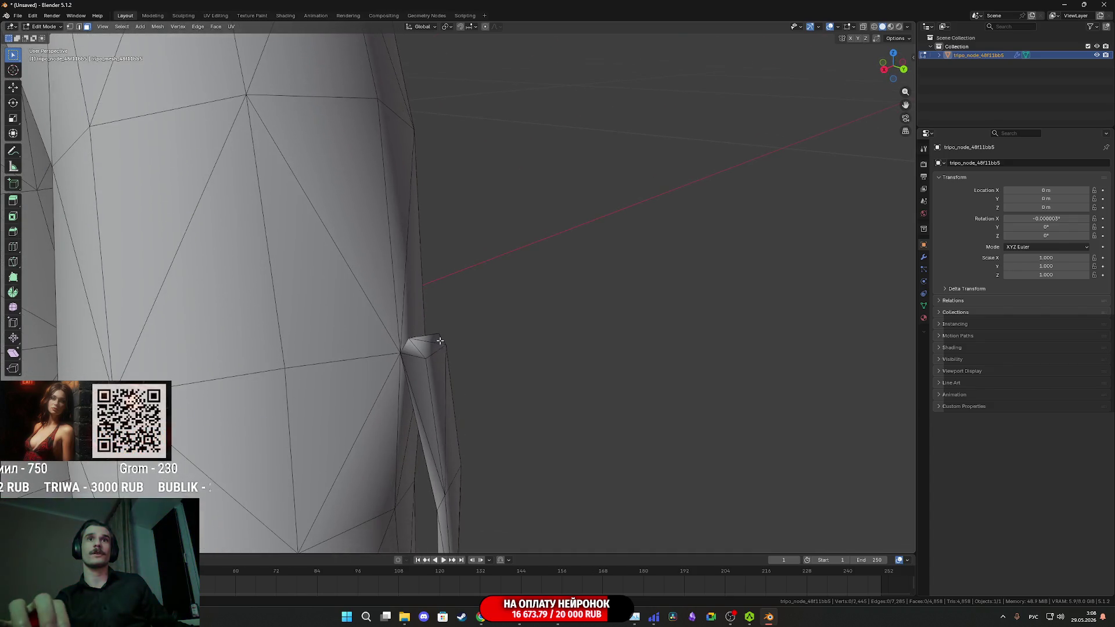
key("ctrl+l")
mouse_move(425, 385)
left_mouse_down()
mouse_move(453, 331)
mouse_move(446, 278)
left_mouse_up()
key("ctrl+z")
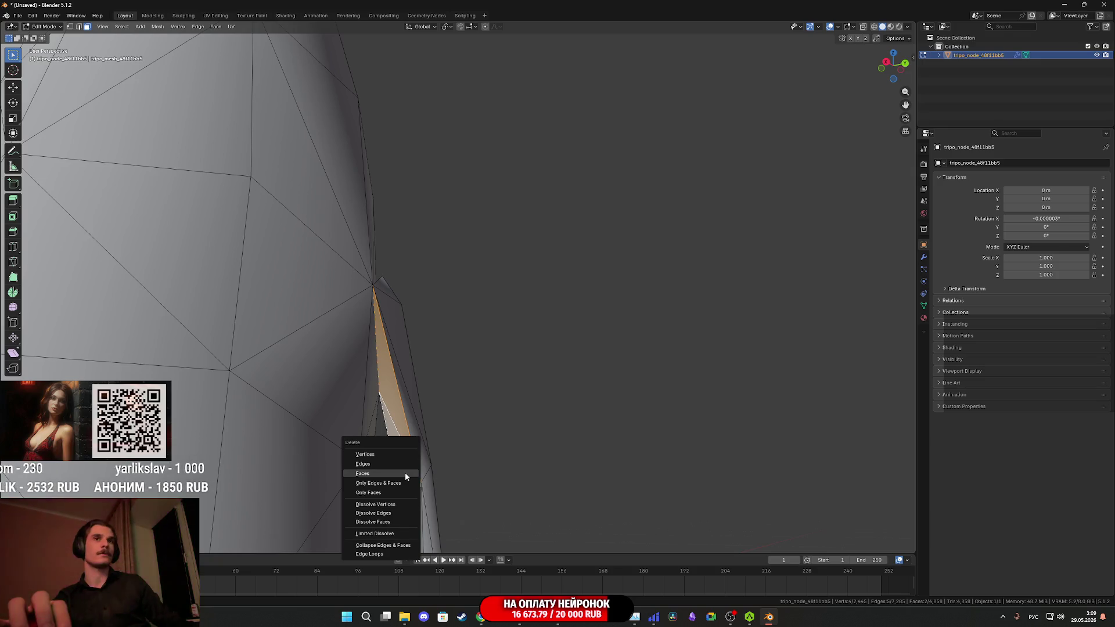
left_click(405, 473)
left_click_drag(405, 473, 446, 482)
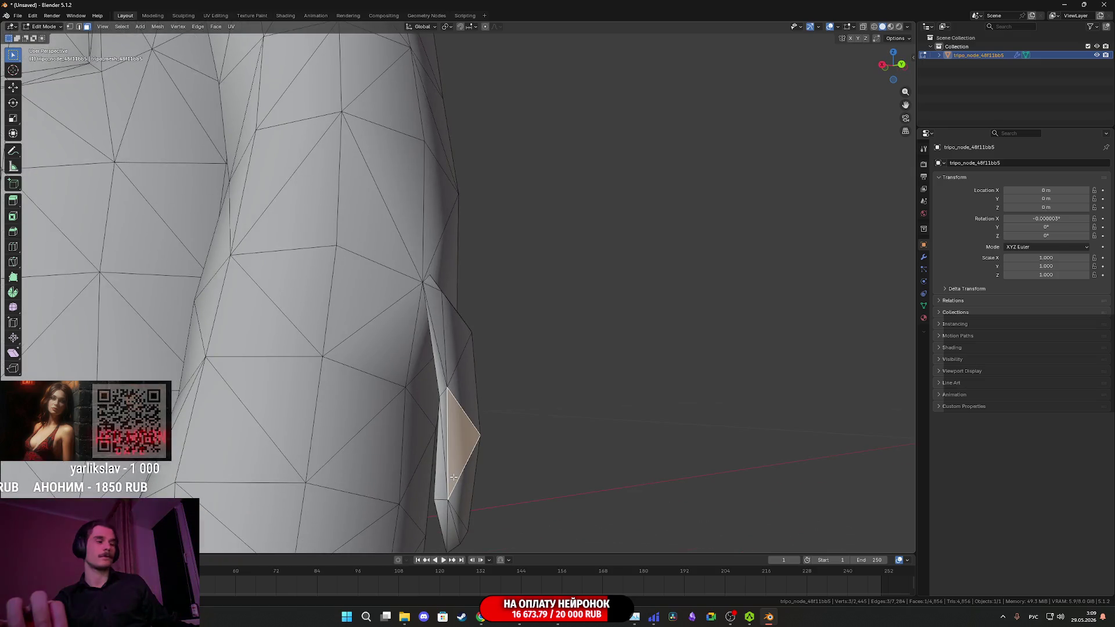
left_click(453, 477)
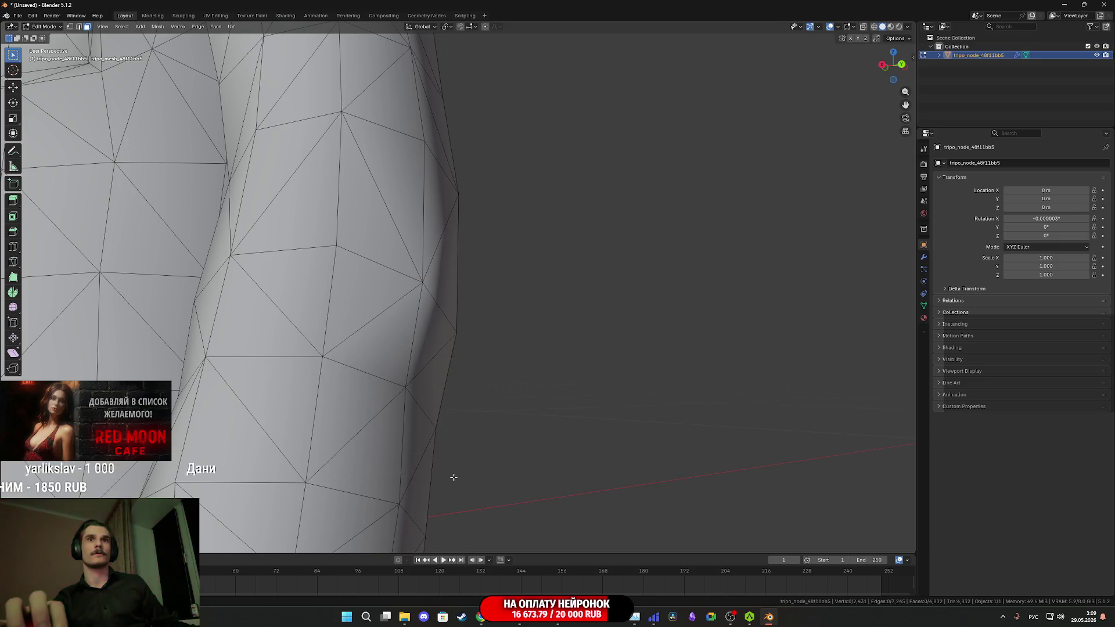
- Compare textured and solid views of the front, thigh and hand after the cleanup
key("z")
left_click(478, 516)
scroll(522, 436, "down", 6)
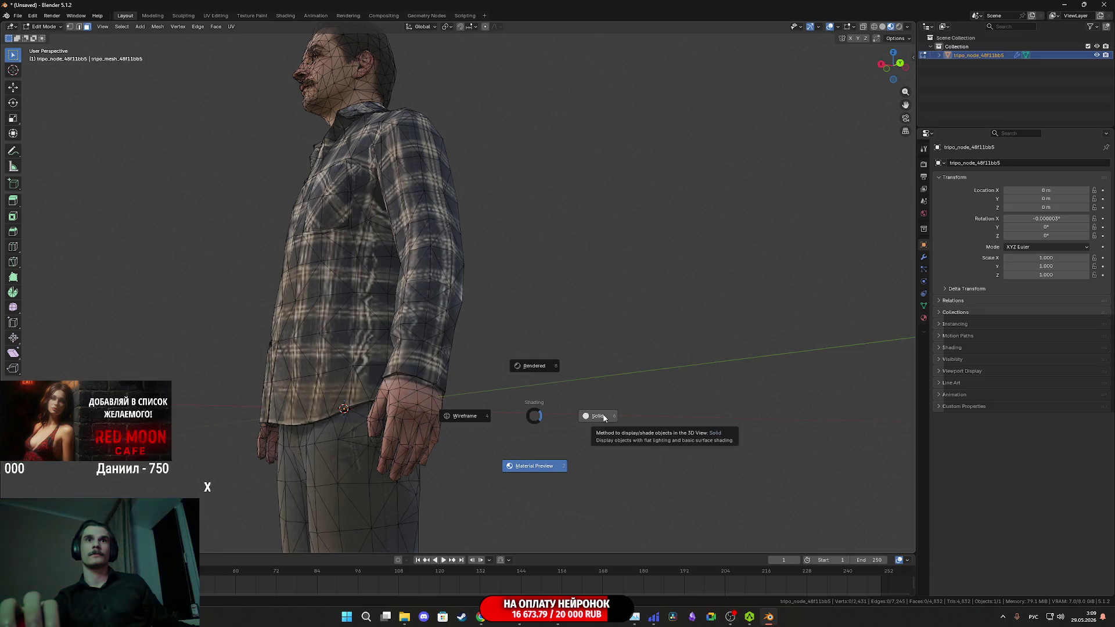
left_click(604, 417)
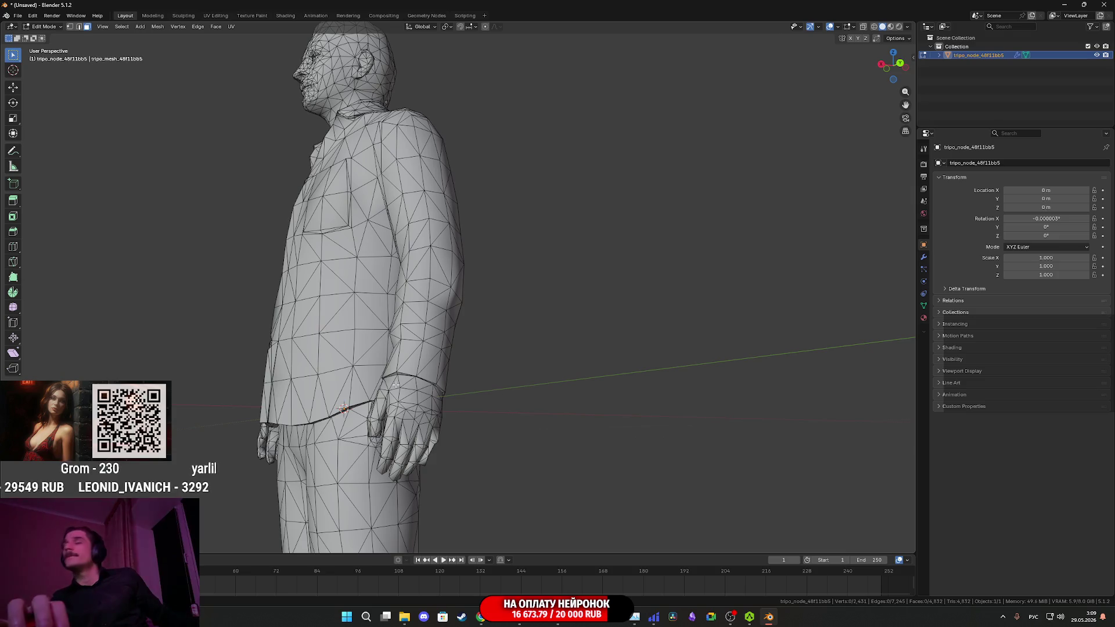
scroll(359, 366, "down", 3)
mouse_move(358, 365)
left_mouse_down()
mouse_move(418, 302)
mouse_move(489, 288)
mouse_move(599, 334)
mouse_move(386, 341)
mouse_move(562, 368)
mouse_move(468, 361)
mouse_move(418, 310)
left_mouse_up()
scroll(452, 273, "up", 6)
scroll(452, 273, "up", 2)
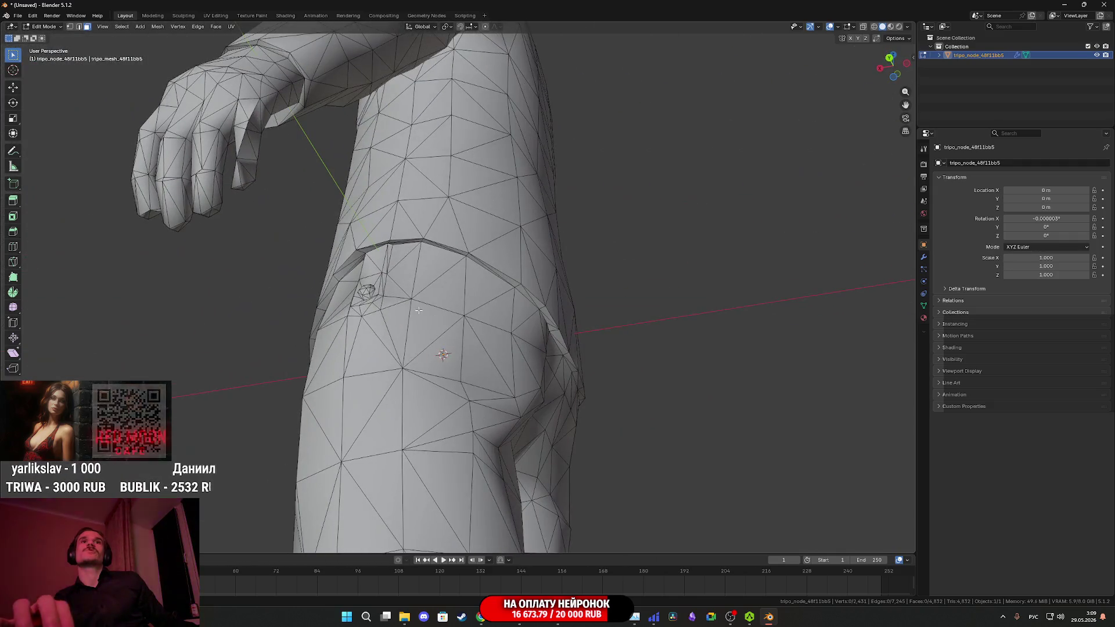
left_click(418, 361)
mouse_move(418, 361)
left_mouse_down()
mouse_move(481, 386)
mouse_move(538, 385)
mouse_move(511, 403)
left_mouse_up()
key("z")
left_click(532, 385)
- Inspect the hip in material preview and return to Object Mode
scroll(420, 303, "up", 2)
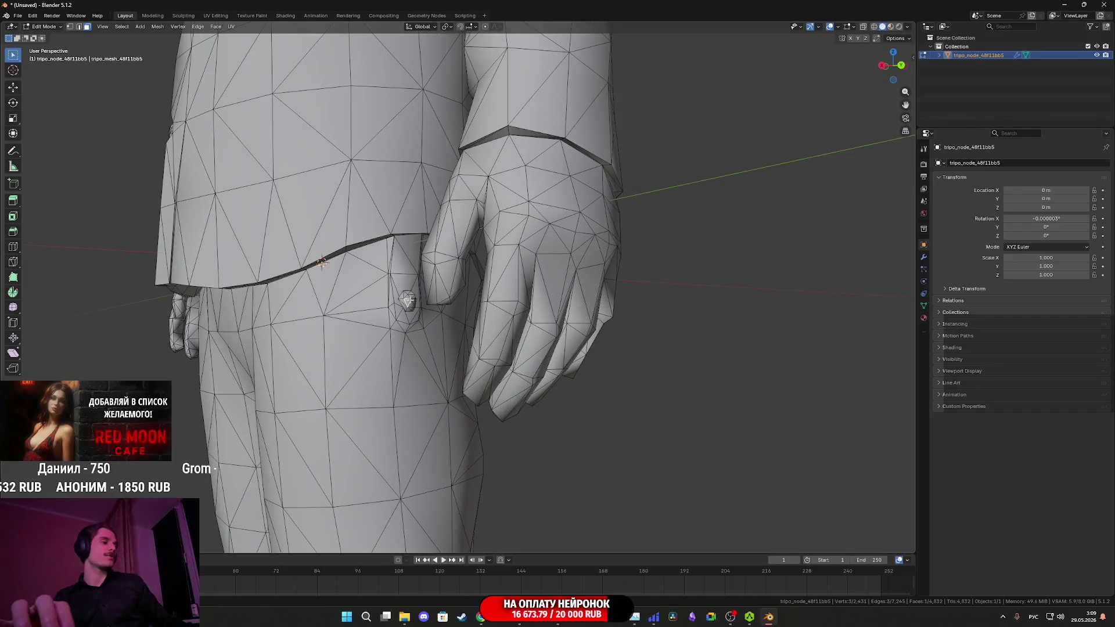
left_click_drag(408, 302, 330, 307)
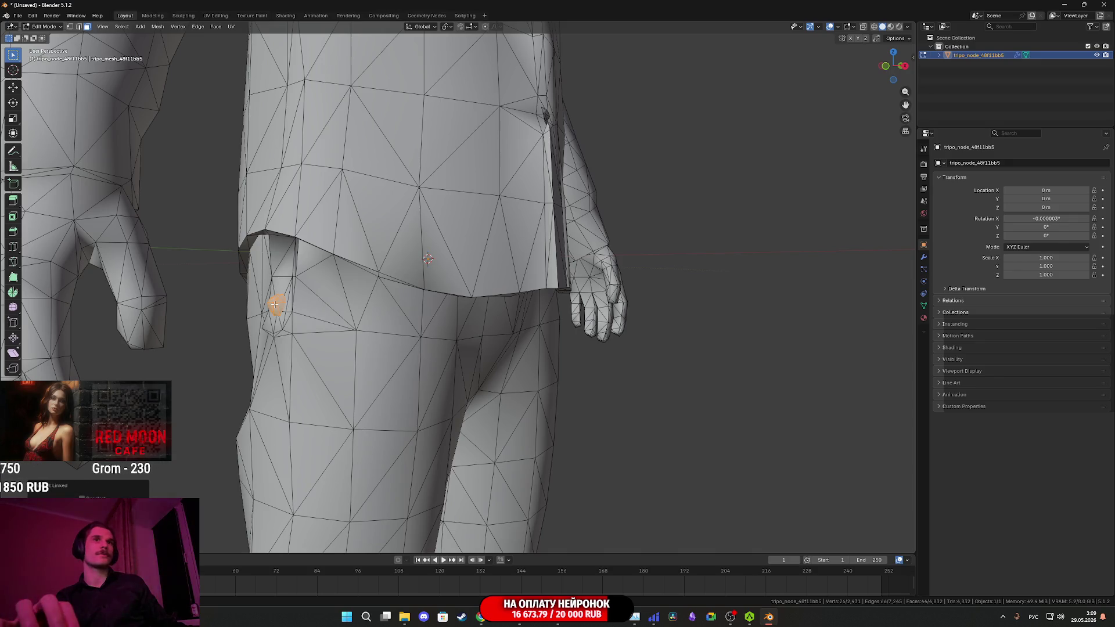
left_click(335, 377)
mouse_move(335, 378)
left_mouse_down()
mouse_move(360, 384)
mouse_move(256, 385)
mouse_move(264, 356)
mouse_move(264, 376)
mouse_move(402, 379)
mouse_move(447, 402)
mouse_move(417, 407)
mouse_move(430, 386)
mouse_move(348, 406)
mouse_move(406, 410)
mouse_move(273, 416)
mouse_move(449, 396)
left_mouse_up()
key("Tab")
scroll(264, 376, "down", 5)
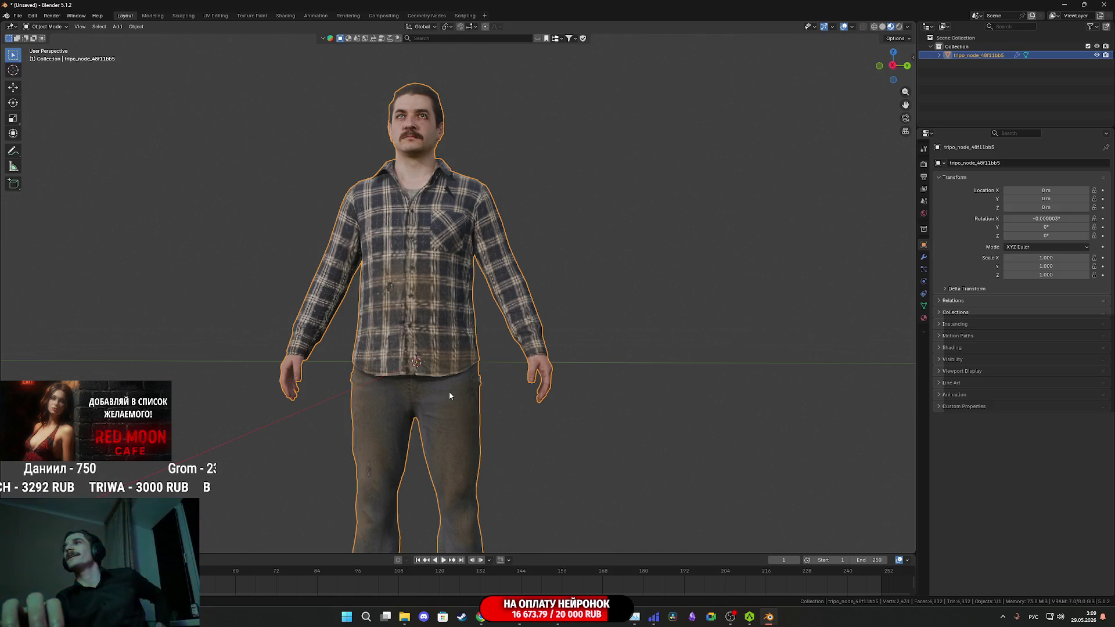
scroll(465, 378, "down", 5)
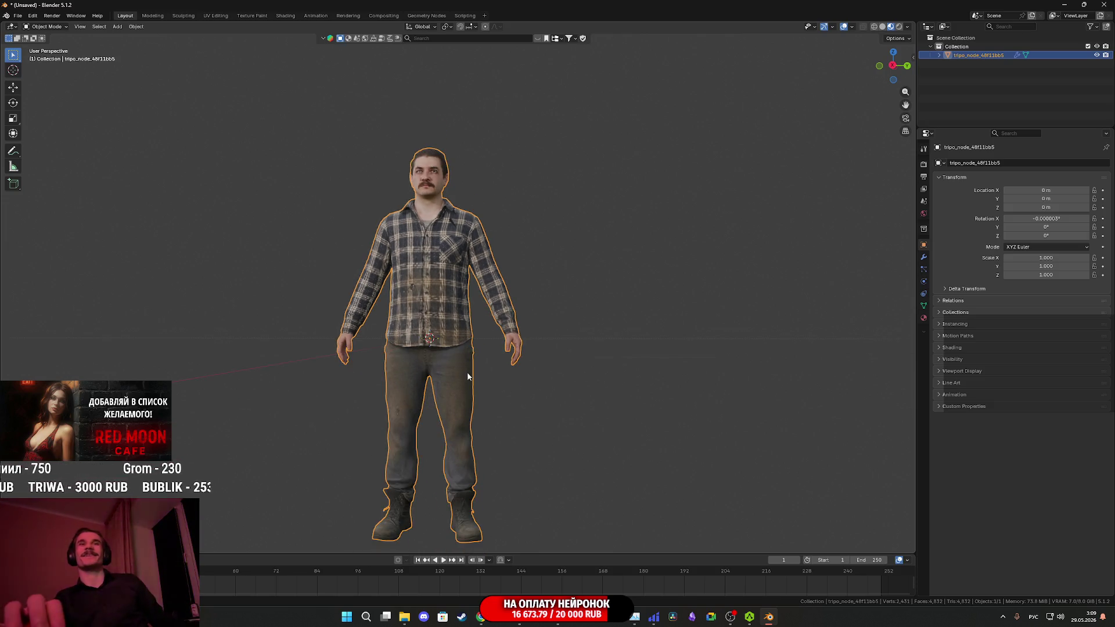
mouse_move(472, 385)
left_mouse_down()
mouse_move(476, 274)
mouse_move(399, 306)
mouse_move(448, 389)
mouse_move(525, 311)
left_mouse_up()
scroll(476, 281, "up", 3)
scroll(465, 326, "up", 5)
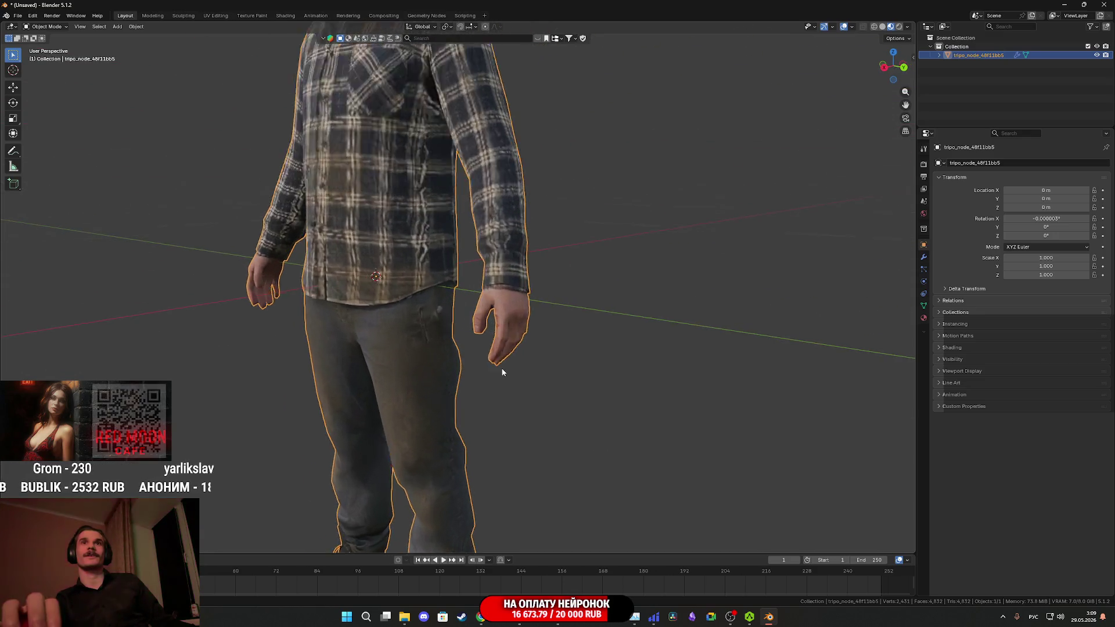
mouse_move(402, 355)
left_mouse_down()
mouse_move(442, 344)
mouse_move(429, 340)
mouse_move(483, 506)
left_mouse_up()
scroll(447, 411, "down", 4)
mouse_move(447, 411)
left_mouse_down()
mouse_move(503, 450)
mouse_move(533, 410)
mouse_move(506, 485)
left_mouse_up()
scroll(443, 469, "up", 1)
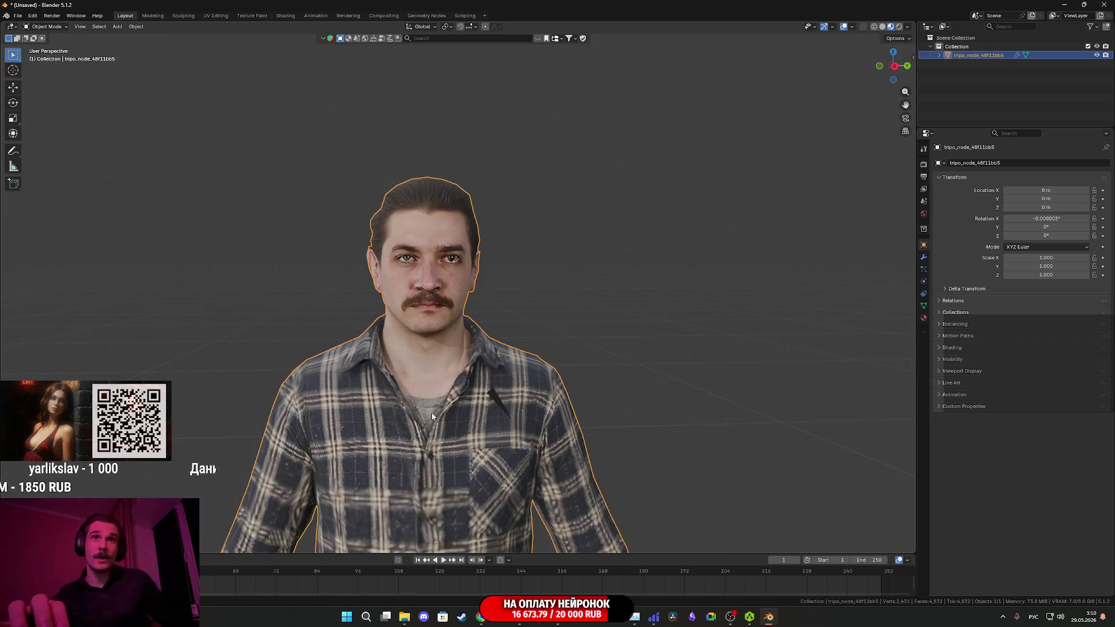
scroll(428, 408, "up", 1)
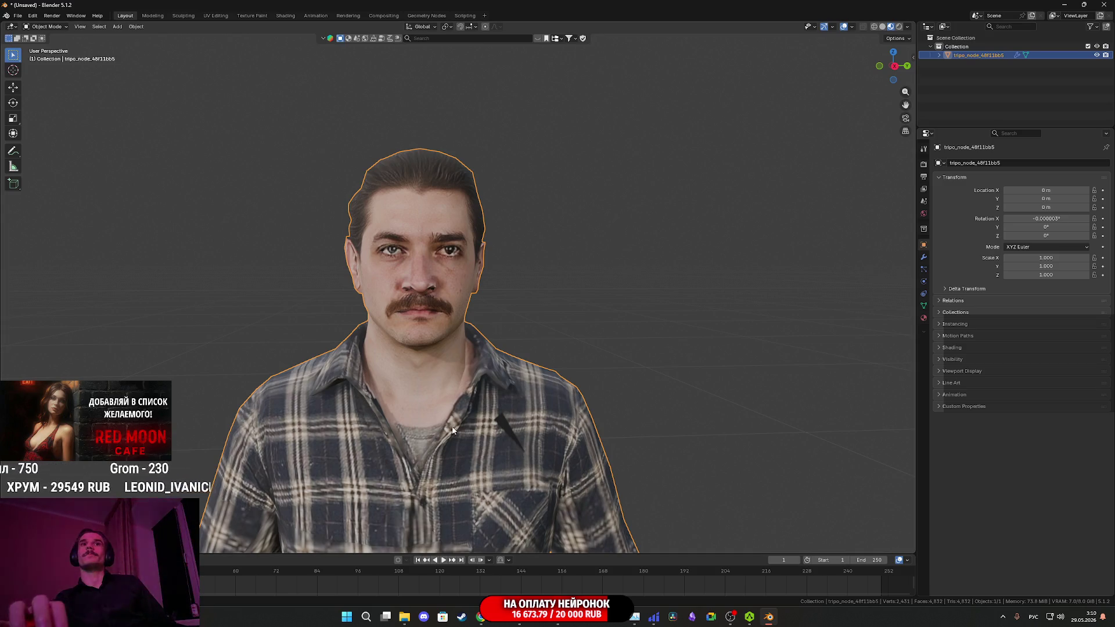
scroll(452, 431, "down", 4)
mouse_move(455, 422)
left_mouse_down()
mouse_move(450, 413)
mouse_move(572, 445)
mouse_move(434, 427)
mouse_move(493, 465)
mouse_move(487, 511)
mouse_move(508, 502)
mouse_move(497, 468)
mouse_move(513, 431)
mouse_move(357, 423)
left_mouse_up()
scroll(434, 427, "up", 4)
scroll(510, 427, "down", 2)
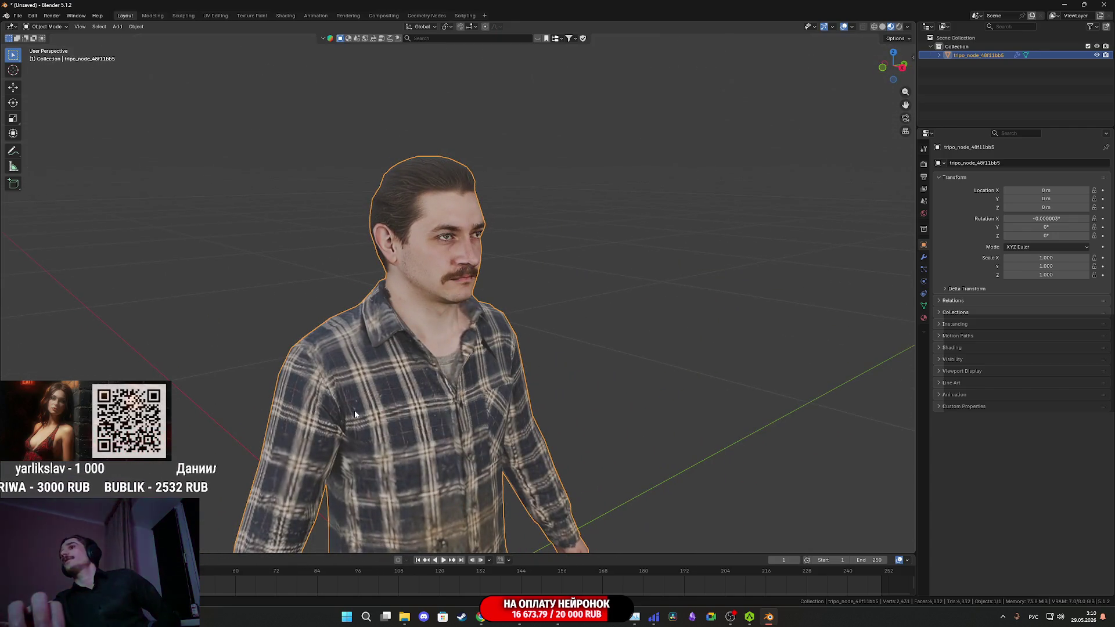
scroll(354, 413, "up", 1)
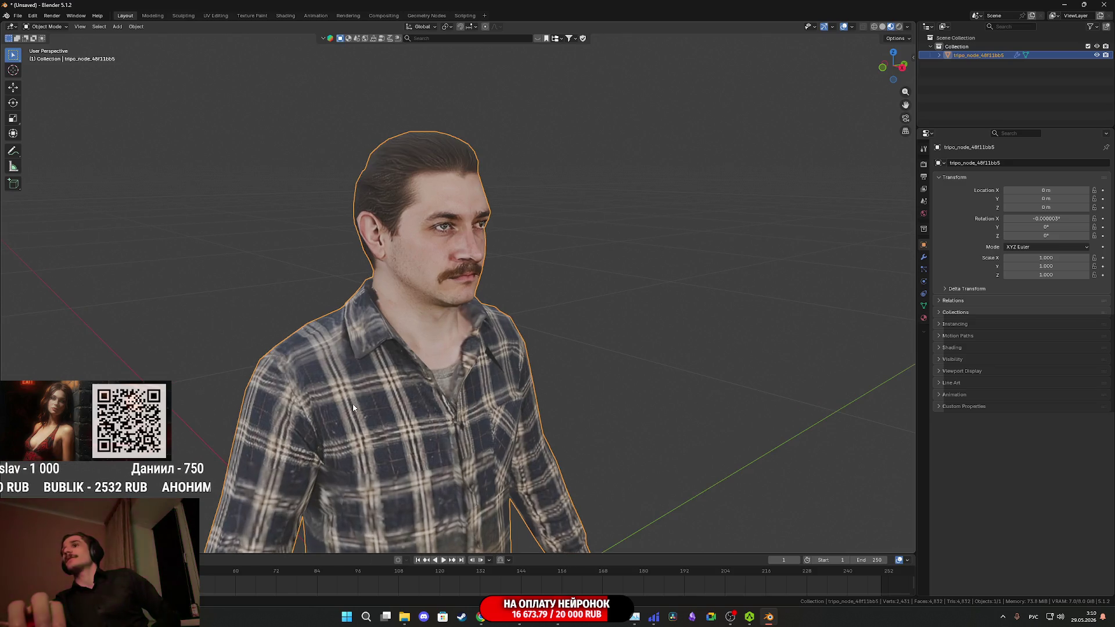
mouse_move(470, 378)
left_mouse_down()
mouse_move(480, 444)
mouse_move(478, 434)
left_mouse_up()
scroll(484, 440, "up", 1)
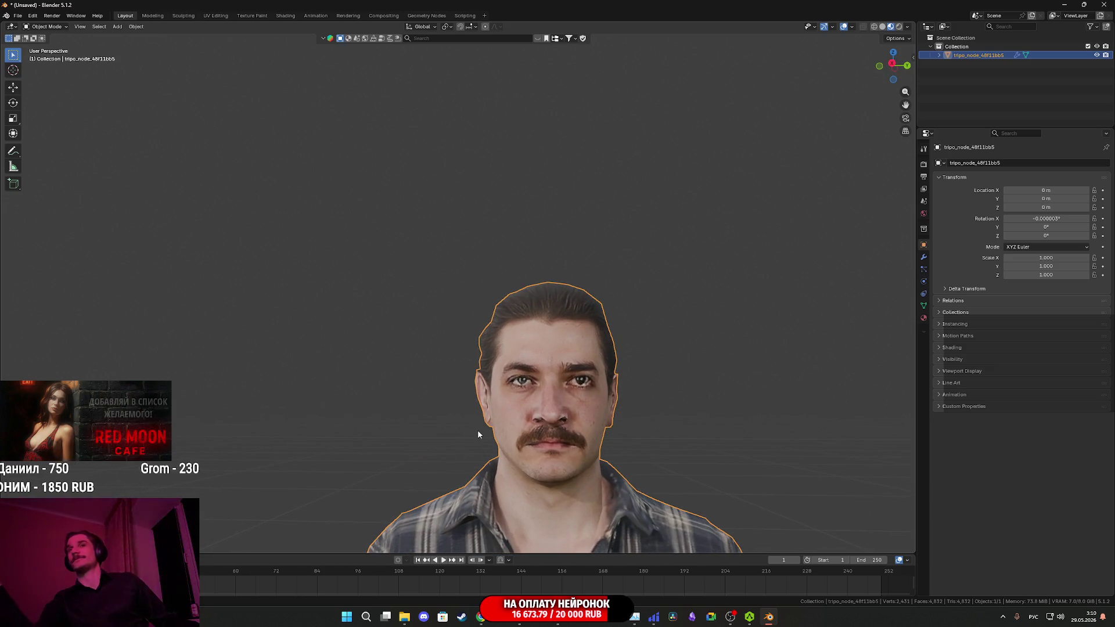
scroll(478, 431, "down", 4)
mouse_move(487, 430)
left_mouse_down()
mouse_move(553, 448)
mouse_move(526, 328)
mouse_move(531, 428)
mouse_move(536, 363)
mouse_move(506, 385)
mouse_move(451, 532)
left_mouse_up()
scroll(460, 382, "up", 5)
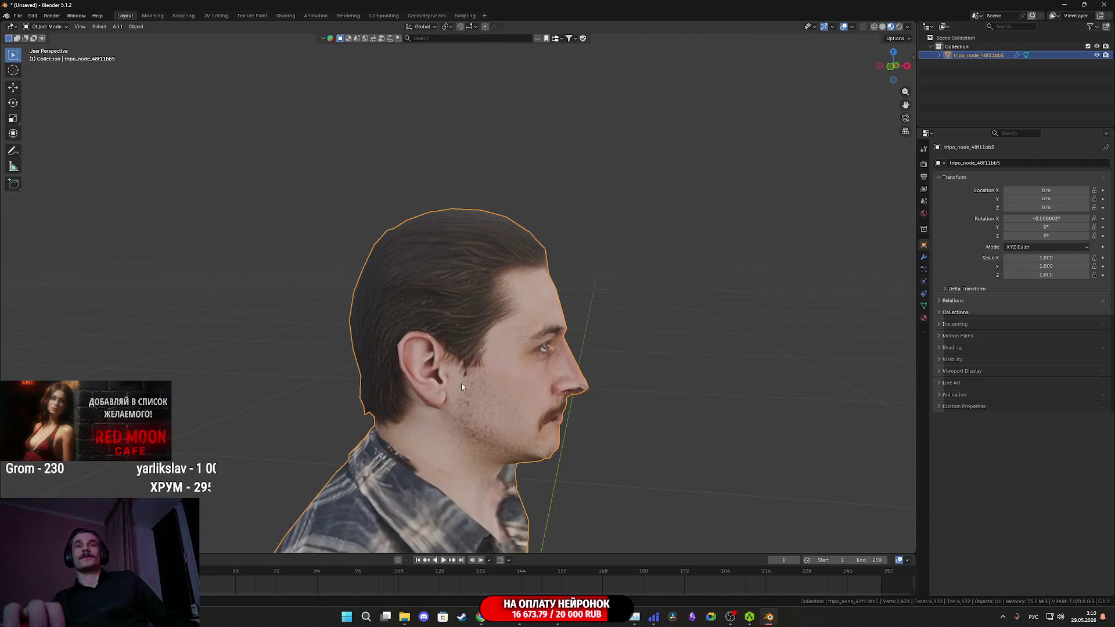
mouse_move(495, 393)
left_mouse_down()
mouse_move(499, 448)
mouse_move(381, 415)
mouse_move(324, 381)
mouse_move(371, 381)
left_mouse_up()
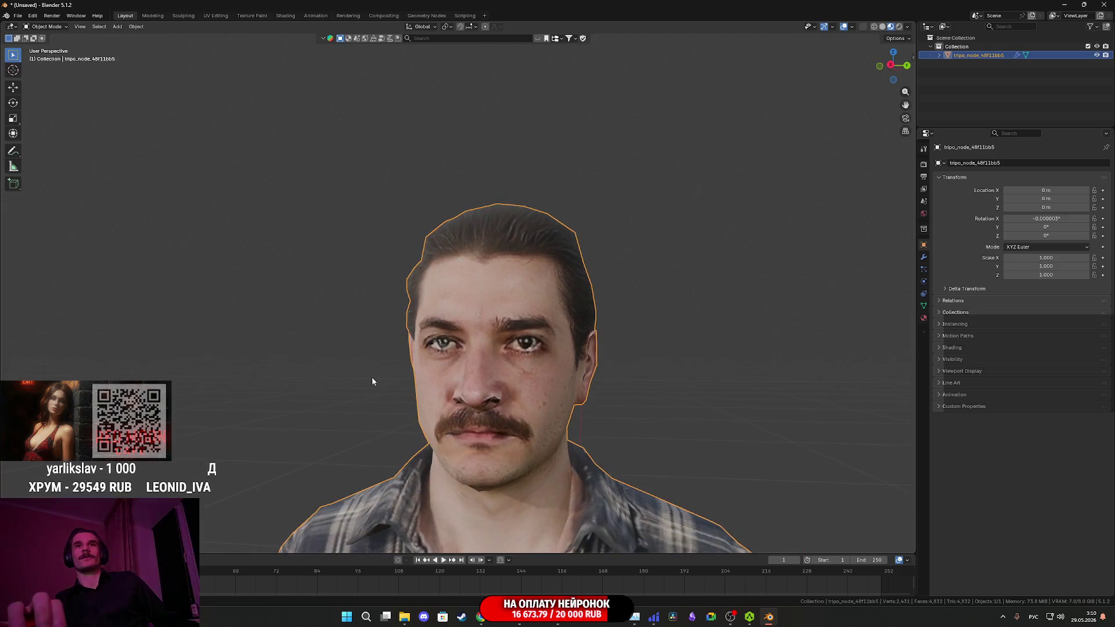
scroll(498, 463, "down", 5)
mouse_move(499, 463)
left_mouse_down()
mouse_move(459, 314)
mouse_move(381, 290)
left_mouse_up()
scroll(464, 330, "down", 3)
scroll(448, 294, "down", 2)
scroll(410, 408, "up", 1)
mouse_move(410, 408)
left_mouse_down()
mouse_move(334, 376)
mouse_move(508, 375)
mouse_move(529, 385)
mouse_move(526, 346)
left_mouse_up()
scroll(508, 375, "up", 3)
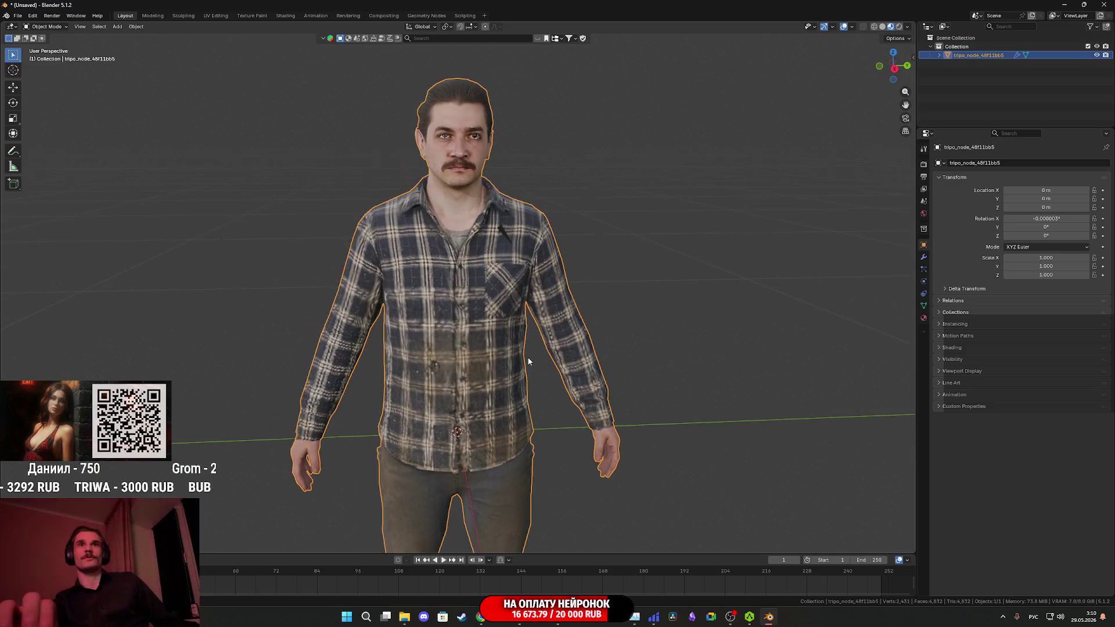
key("z")
- Enter Edit Mode in solid shading, zoomed in on the chest
left_click(597, 369)
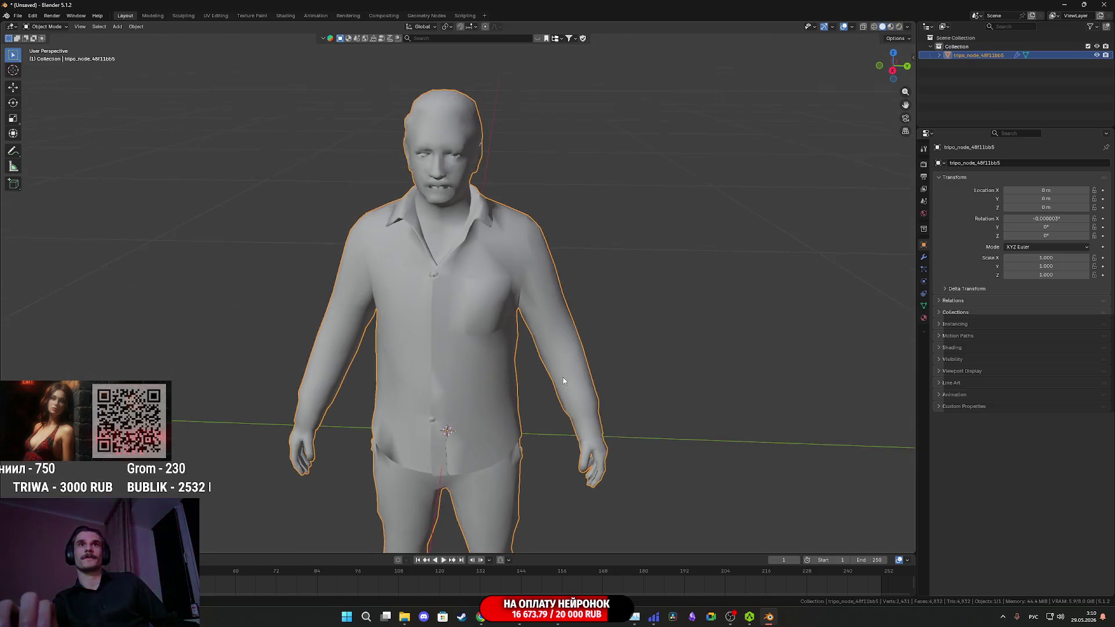
key("z")
left_click(541, 414)
mouse_move(542, 415)
left_mouse_down()
mouse_move(516, 398)
mouse_move(528, 374)
mouse_move(555, 393)
mouse_move(444, 363)
mouse_move(516, 402)
left_mouse_up()
key("Tab")
key("z")
left_click(529, 400)
left_click_drag(530, 400, 514, 397)
scroll(515, 398, "up", 3)
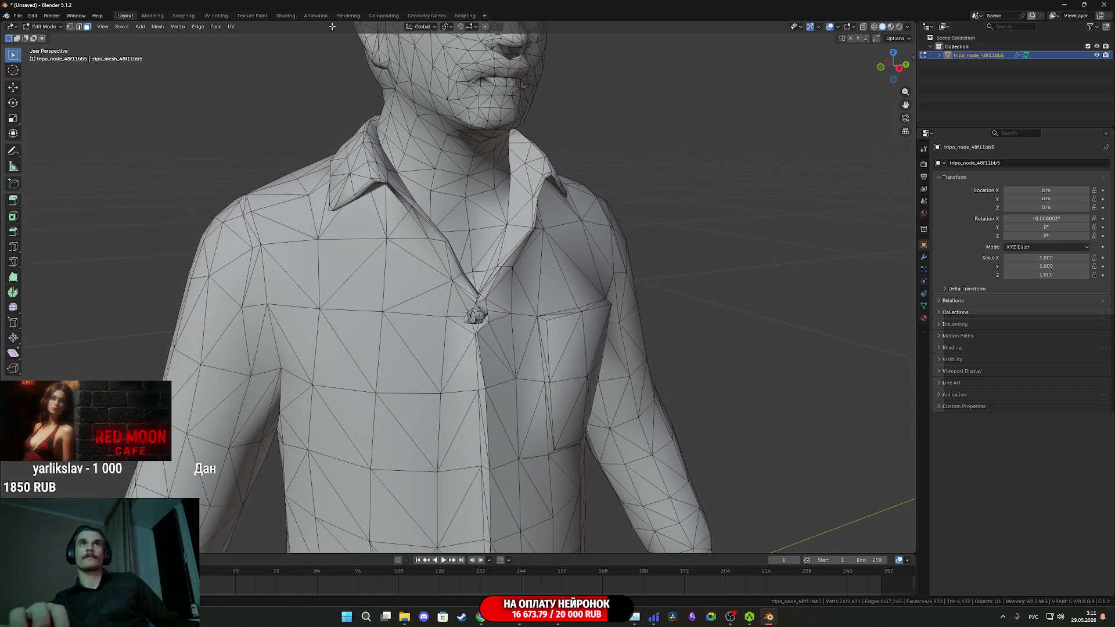
- Shift-select the edges along the side of the shirt pocket
left_click(542, 360)
left_click(548, 432, "shift")
mouse_move(548, 433)
left_mouse_down()
mouse_move(530, 398)
mouse_move(499, 390)
left_mouse_up()
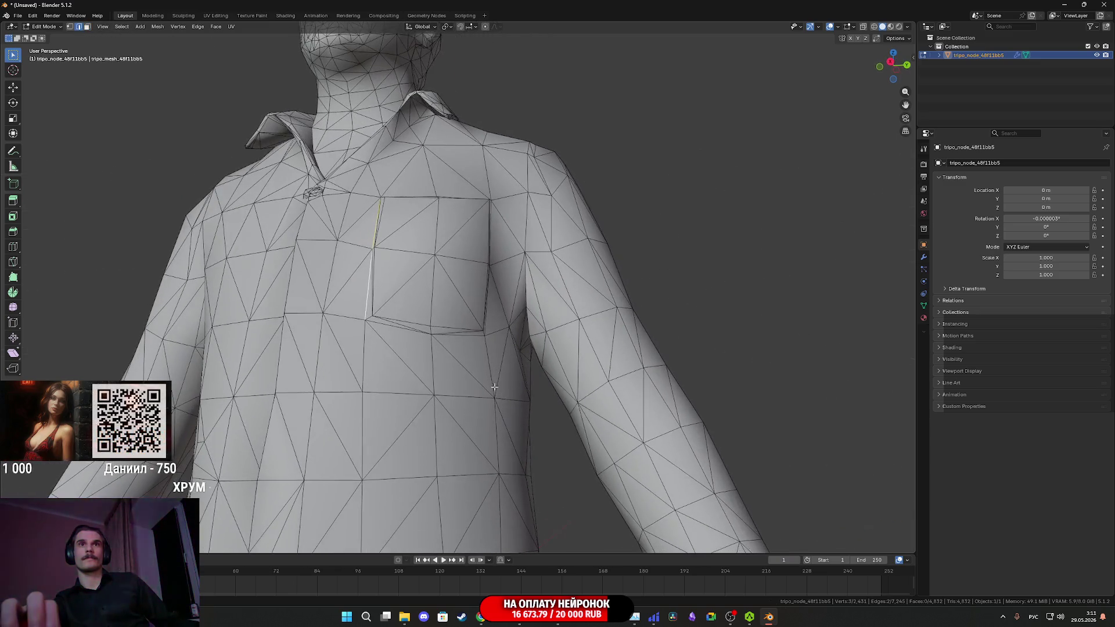
mouse_move(390, 333)
left_mouse_down()
mouse_move(480, 341)
mouse_move(450, 324)
mouse_move(476, 312)
mouse_move(429, 397)
mouse_move(453, 395)
left_mouse_up()
mouse_move(470, 443)
left_mouse_down()
mouse_move(418, 353)
mouse_move(466, 252)
mouse_move(459, 302)
mouse_move(481, 329)
mouse_move(505, 330)
mouse_move(485, 382)
left_mouse_up()
left_click(554, 352, "shift")
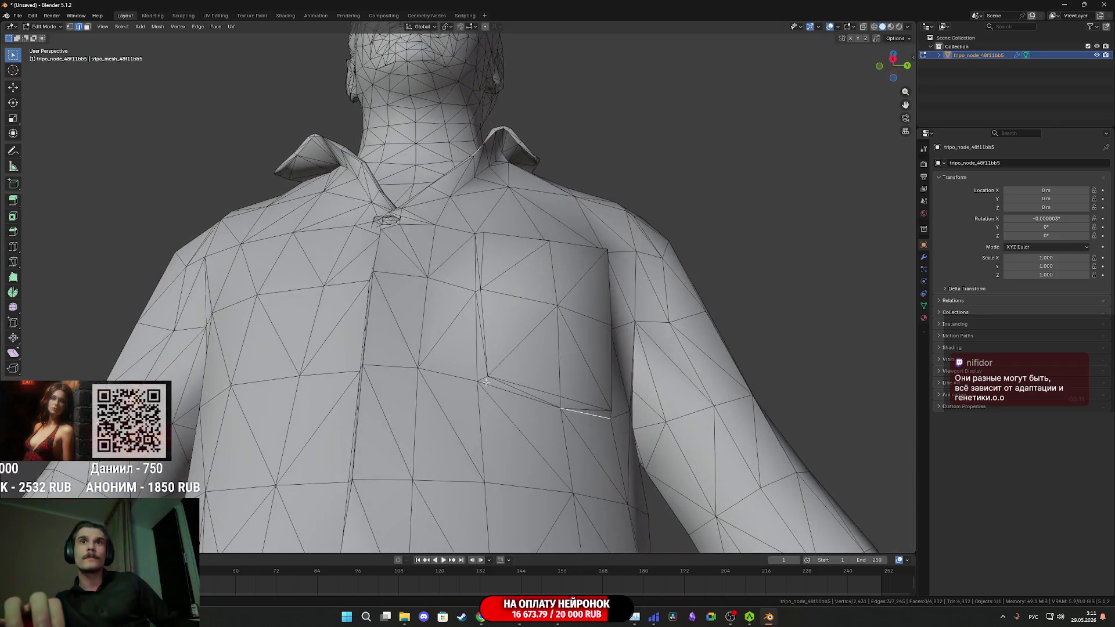
mouse_move(480, 329)
left_mouse_down()
mouse_move(468, 369)
mouse_move(396, 396)
mouse_move(412, 378)
left_mouse_up()
mouse_move(357, 336)
left_mouse_down()
mouse_move(431, 383)
mouse_move(480, 381)
mouse_move(480, 365)
left_mouse_up()
- Apply the hard-edge operation from the Ctrl+E edge menu, then return to Object Mode
key("ctrl+e")
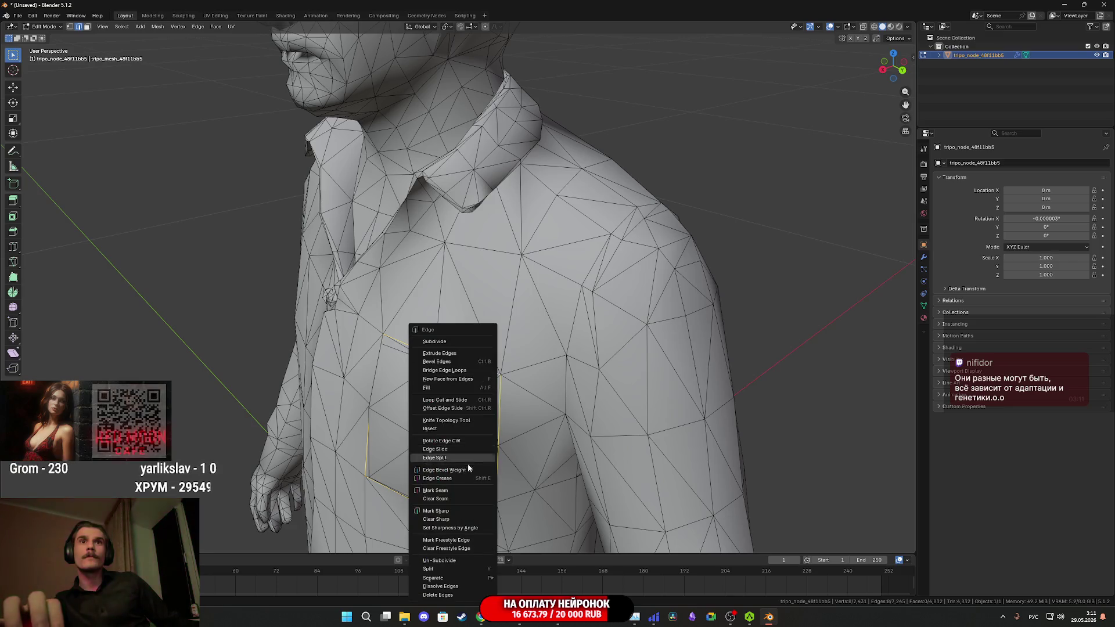
left_click(441, 512)
key("Tab")
scroll(482, 459, "down", 5)
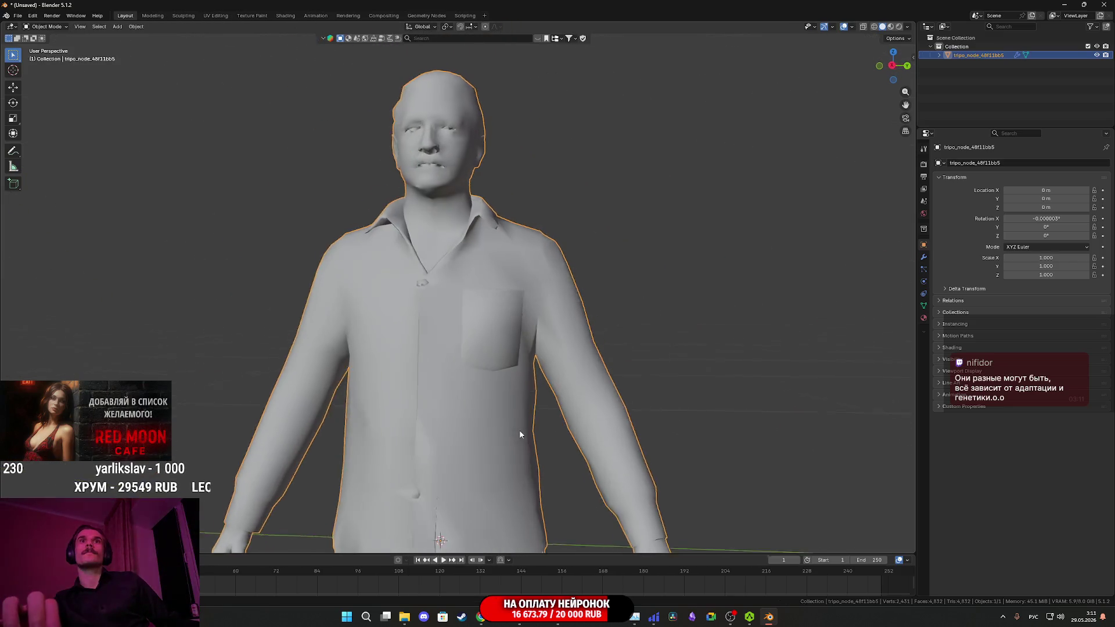
- Inspect the chest pocket and face, briefly entering and leaving Edit Mode
left_click_drag(555, 447, 500, 444)
scroll(498, 443, "up", 4)
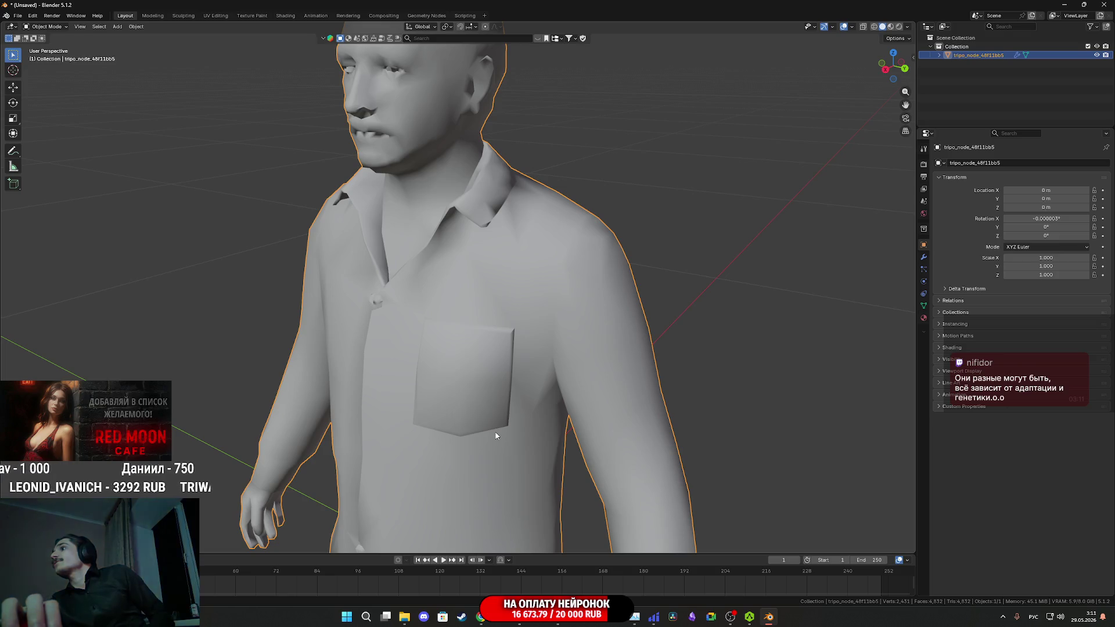
scroll(495, 436, "up", 1)
scroll(498, 426, "down", 1)
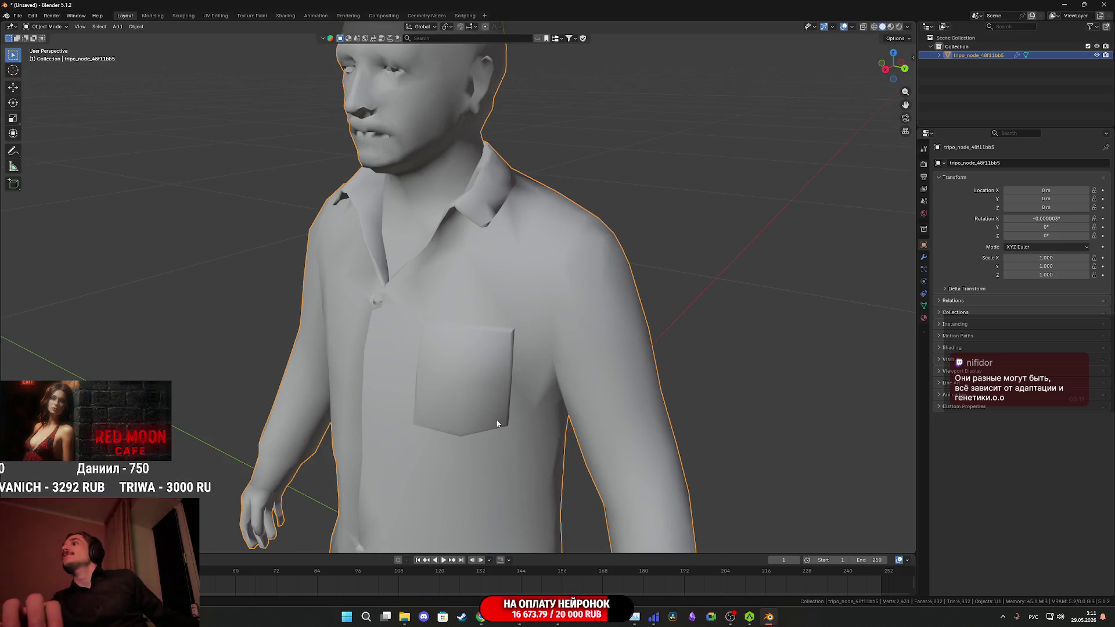
scroll(481, 394, "down", 1)
mouse_move(480, 389)
left_mouse_down()
mouse_move(511, 361)
mouse_move(545, 360)
mouse_move(504, 393)
mouse_move(486, 338)
mouse_move(506, 431)
mouse_move(460, 419)
mouse_move(532, 435)
mouse_move(561, 421)
mouse_move(549, 412)
left_mouse_up()
scroll(531, 378, "up", 2)
scroll(485, 338, "down", 2)
key("Tab")
scroll(460, 419, "up", 2)
scroll(532, 435, "up", 4)
scroll(532, 435, "up", 3)
key("Tab")
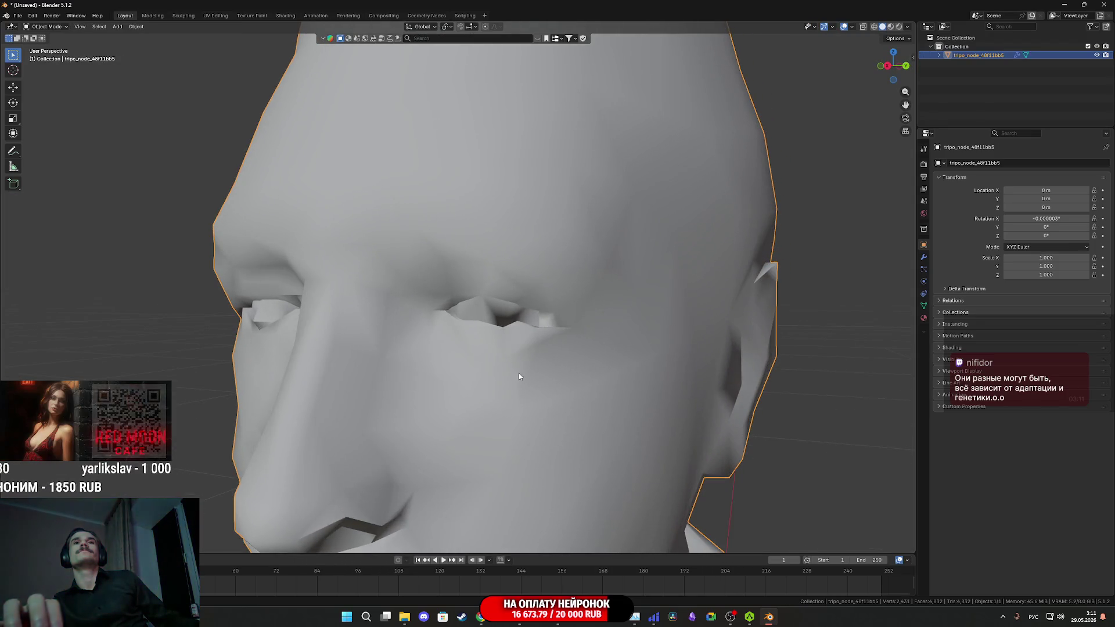
- View the textured face in material preview, then check a right profile in solid shading
key("z")
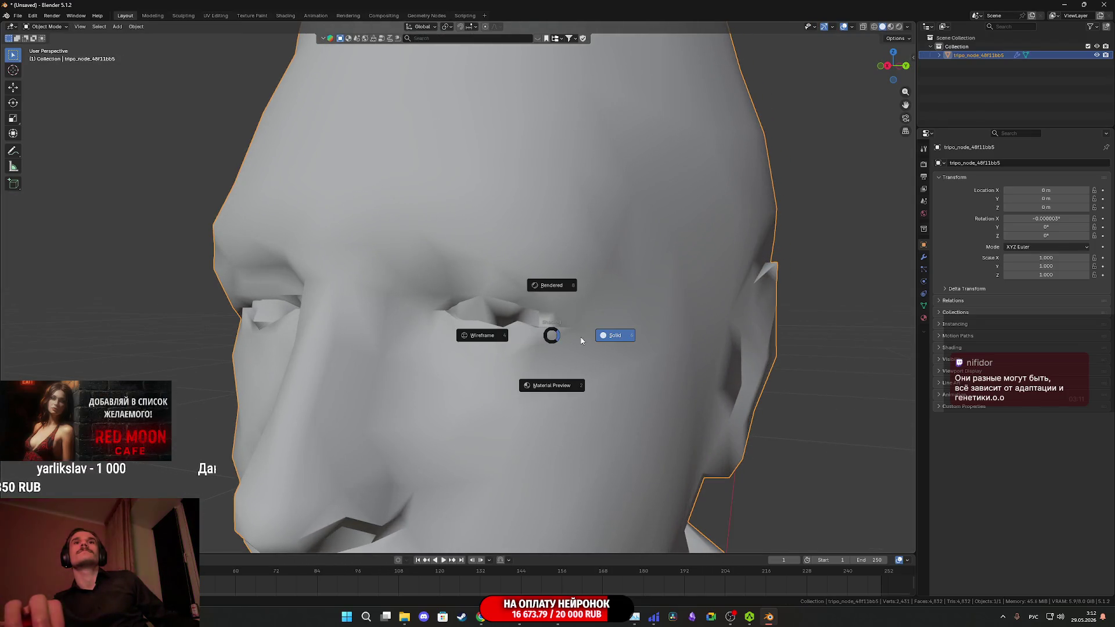
left_click(567, 401)
scroll(576, 395, "down", 3)
mouse_move(577, 391)
left_mouse_down()
mouse_move(573, 380)
mouse_move(505, 380)
mouse_move(586, 389)
left_mouse_up()
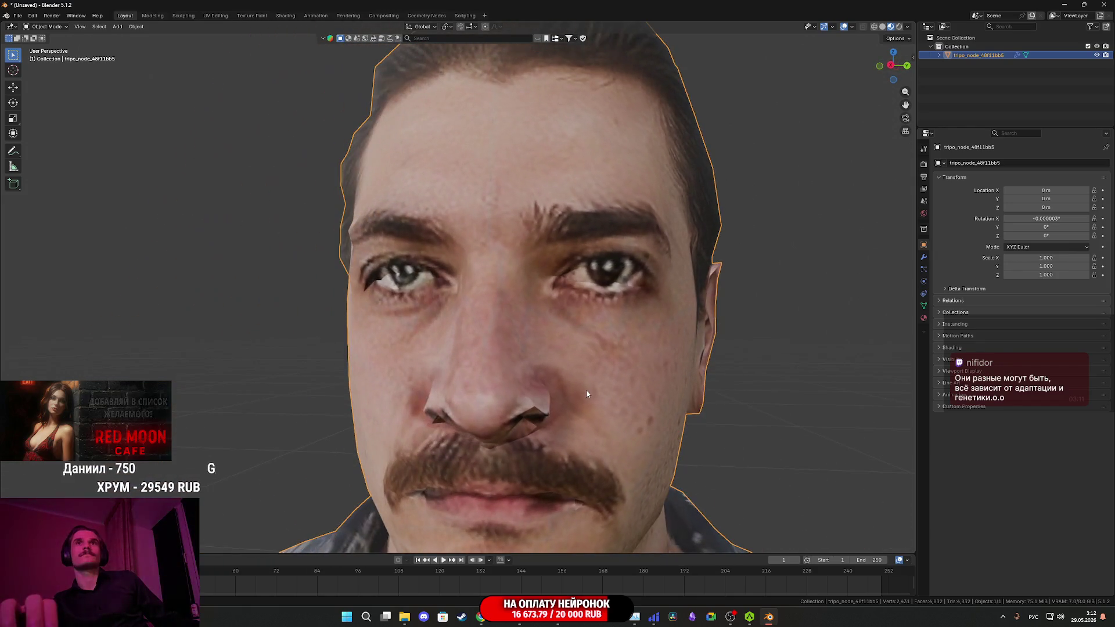
scroll(587, 389, "down", 5)
key("z")
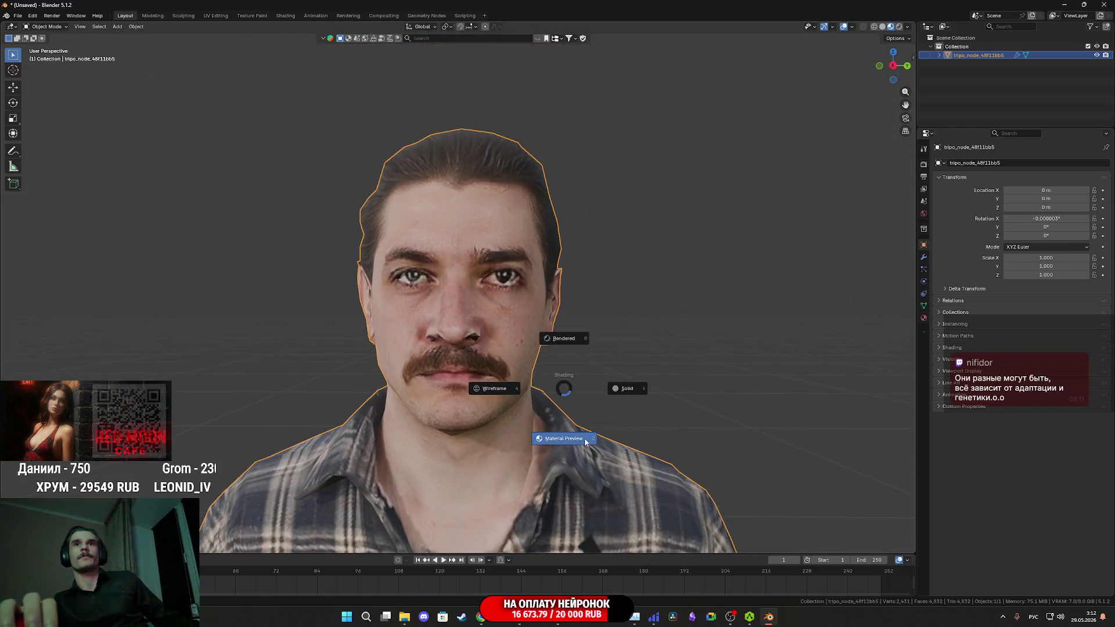
left_click(637, 392)
mouse_move(637, 392)
left_mouse_down()
mouse_move(775, 391)
mouse_move(724, 380)
mouse_move(660, 388)
left_mouse_up()
scroll(523, 395, "down", 5)
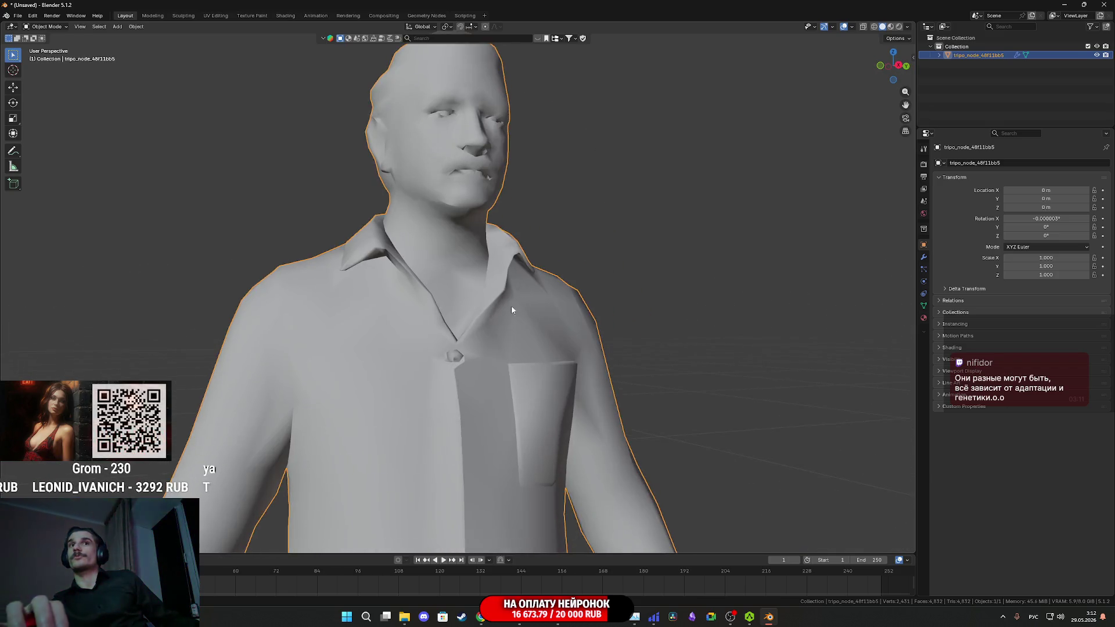
mouse_move(504, 397)
left_mouse_down()
mouse_move(566, 333)
mouse_move(523, 310)
mouse_move(460, 344)
mouse_move(315, 261)
mouse_move(460, 319)
left_mouse_up()
scroll(463, 344, "down", 3)
- Return to material preview, orbit from the boots up to the torso and face, then enter Edit Mode
key("z")
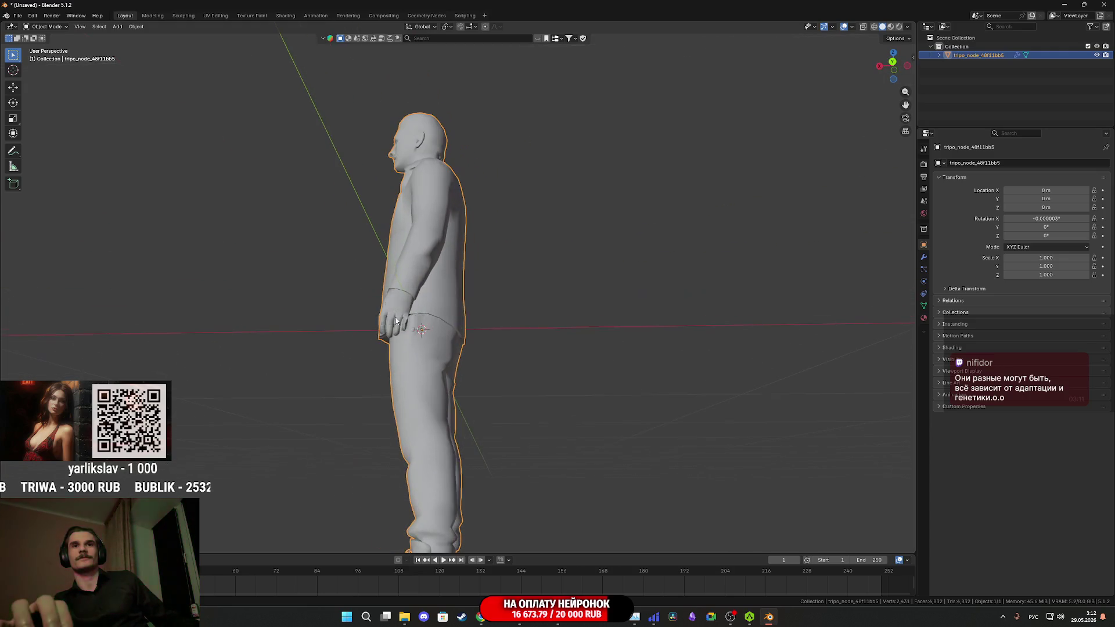
left_click(458, 407)
left_click_drag(462, 505, 440, 283)
scroll(440, 283, "up", 5)
scroll(444, 340, "up", 1)
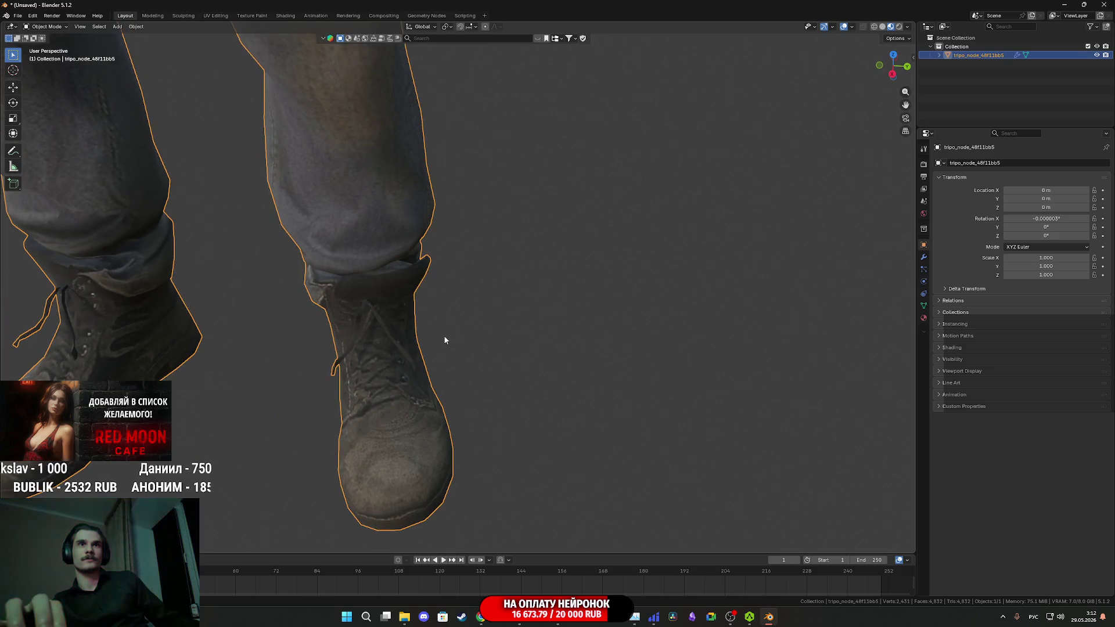
mouse_move(446, 340)
left_mouse_down()
mouse_move(497, 319)
mouse_move(460, 316)
mouse_move(420, 239)
mouse_move(525, 411)
left_mouse_up()
scroll(506, 314, "up", 4)
scroll(504, 294, "down", 4)
scroll(504, 295, "up", 3)
mouse_move(505, 295)
left_mouse_down()
mouse_move(523, 426)
mouse_move(518, 324)
left_mouse_up()
scroll(530, 398, "down", 3)
scroll(517, 414, "up", 3)
scroll(516, 413, "down", 3)
left_click_drag(517, 414, 510, 430)
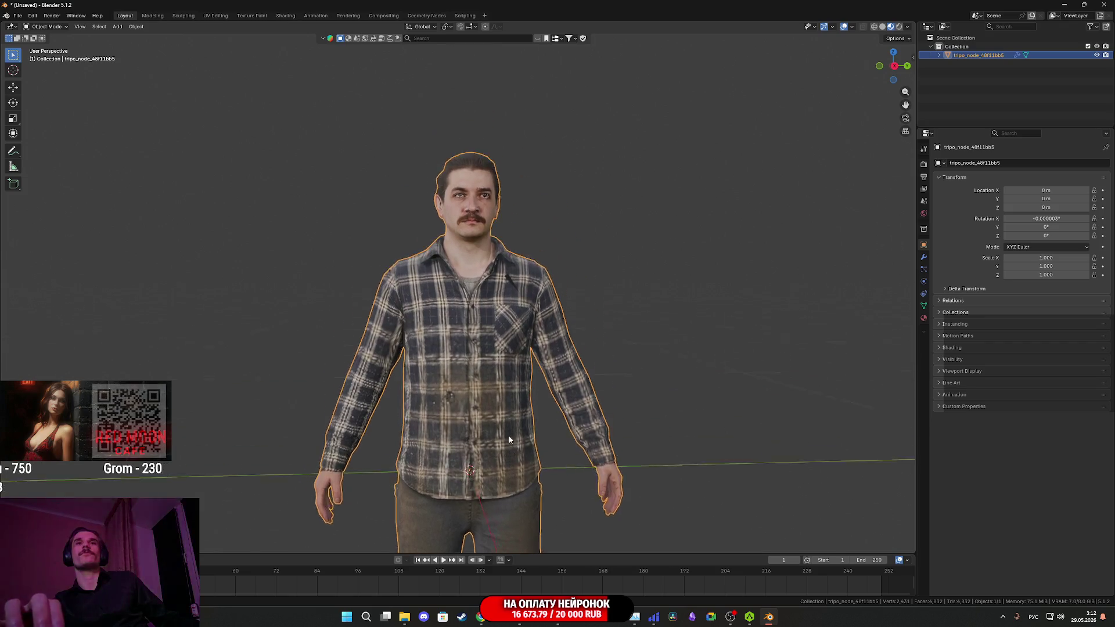
scroll(506, 440, "up", 3)
key("Tab")
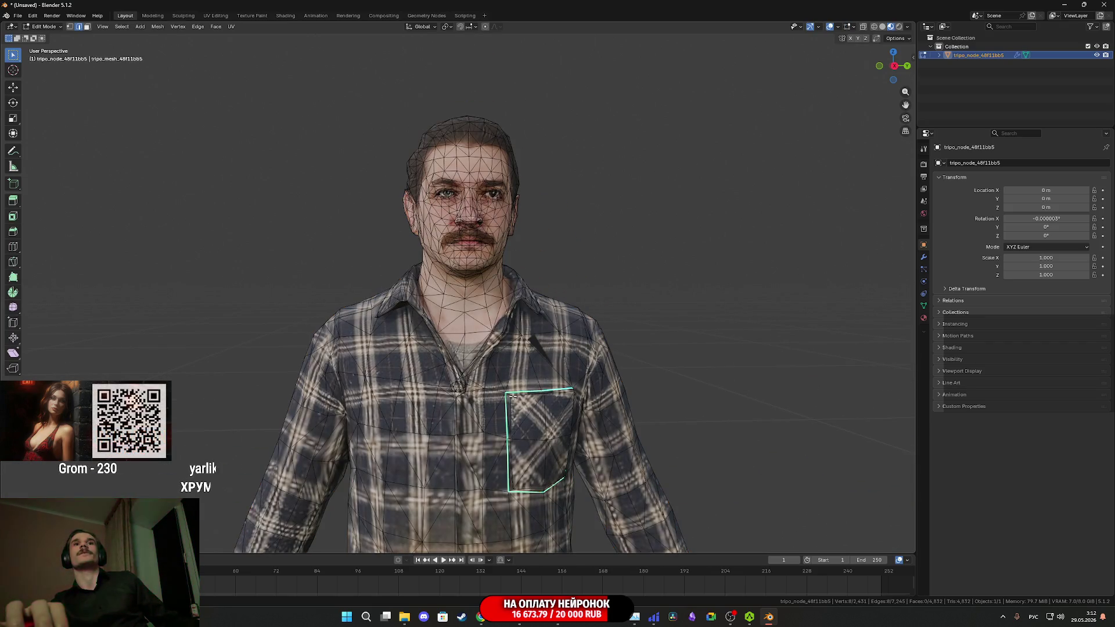
- Enter Edit Mode and orbit the head from a side profile back to the front
key("Tab")
key("Tab")
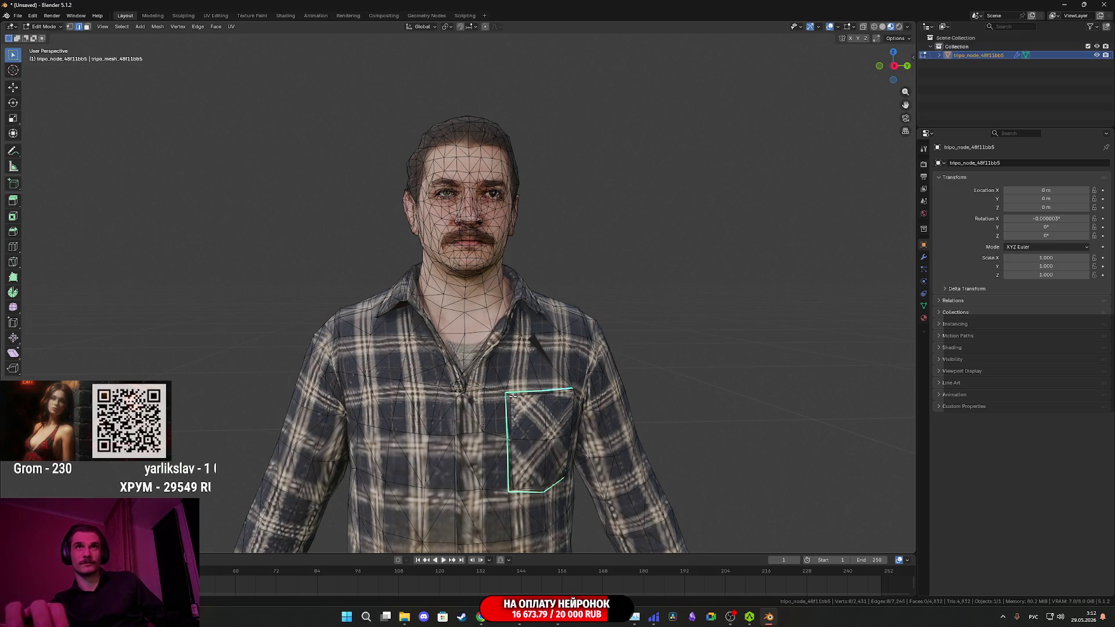
scroll(513, 393, "up", 3)
mouse_move(513, 392)
left_mouse_down()
mouse_move(427, 401)
mouse_move(540, 406)
mouse_move(373, 406)
left_mouse_up()
scroll(511, 405, "up", 4)
mouse_move(511, 404)
left_mouse_down()
mouse_move(363, 389)
mouse_move(633, 447)
mouse_move(461, 439)
mouse_move(633, 430)
left_mouse_up()
scroll(363, 389, "down", 3)
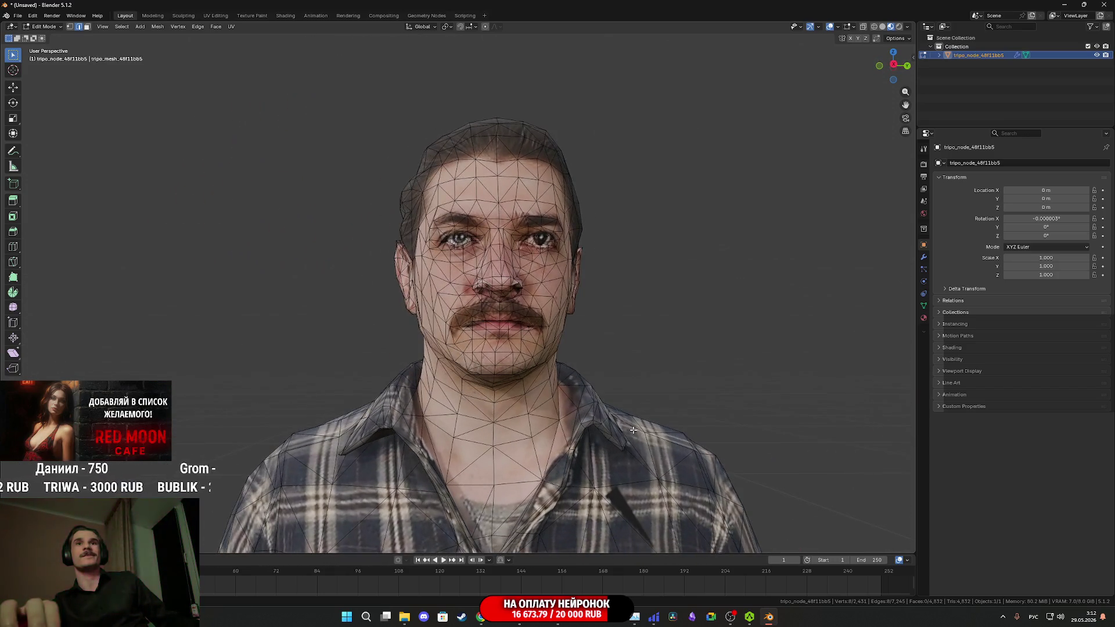
- Return to Object Mode, zoom out, then re-enter Edit Mode looking up at the boot soles
key("Tab")
scroll(581, 425, "down", 2)
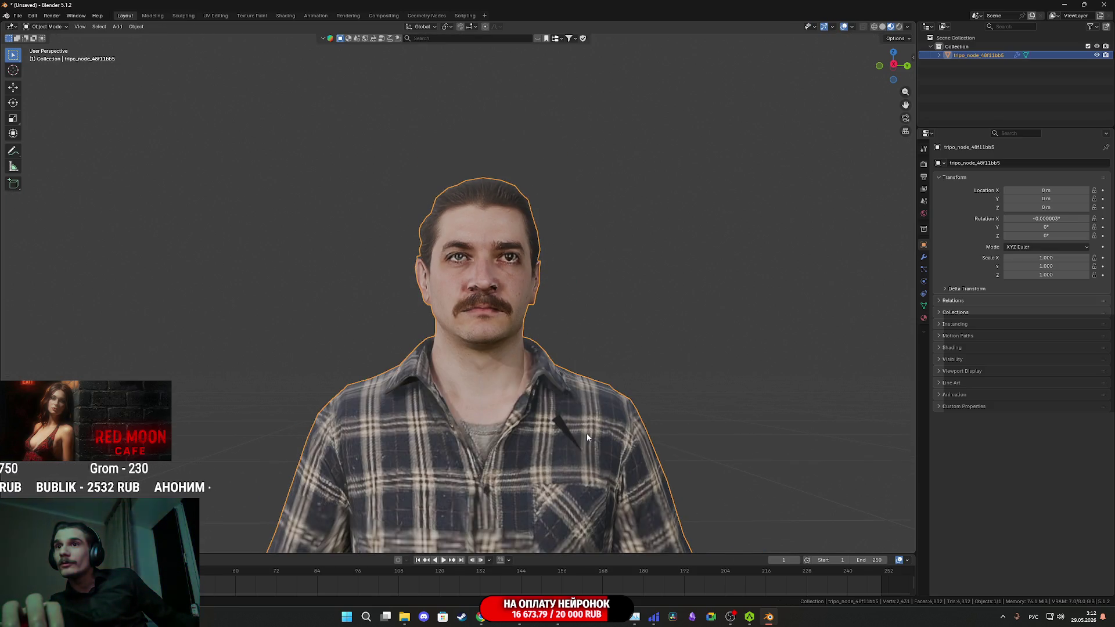
scroll(586, 434, "down", 2)
mouse_move(587, 433)
left_mouse_down()
mouse_move(522, 296)
mouse_move(506, 320)
mouse_move(482, 250)
left_mouse_up()
scroll(482, 325, "down", 4)
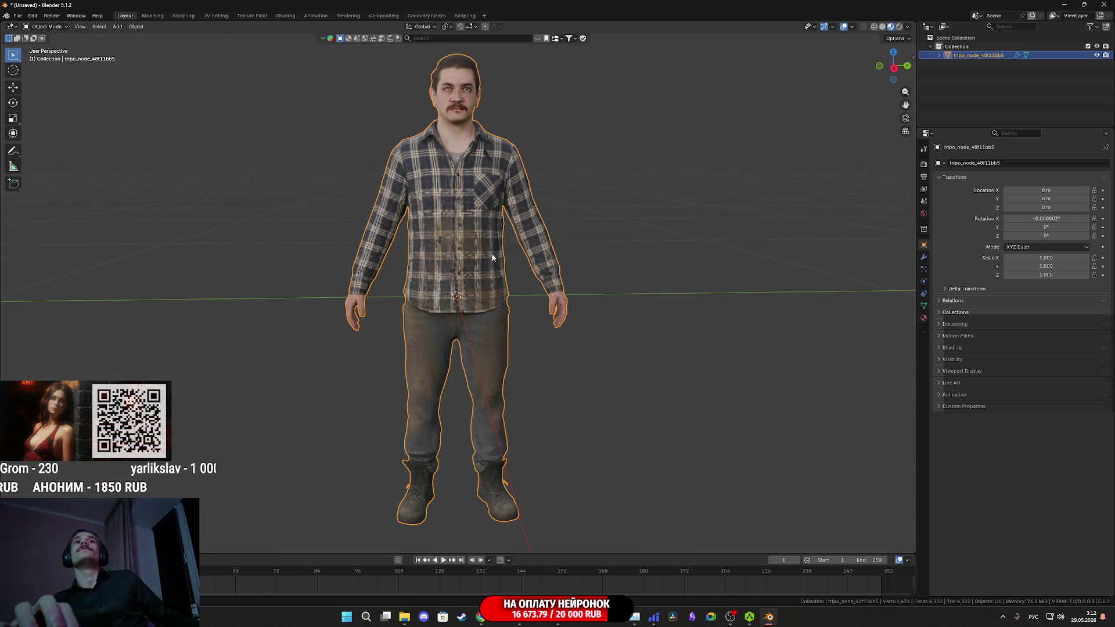
key("Tab")
left_click_drag(512, 438, 520, 301)
- Switch to solid shading and snap the 3D cursor to the selected boot-sole edges
key("z")
left_click(587, 319)
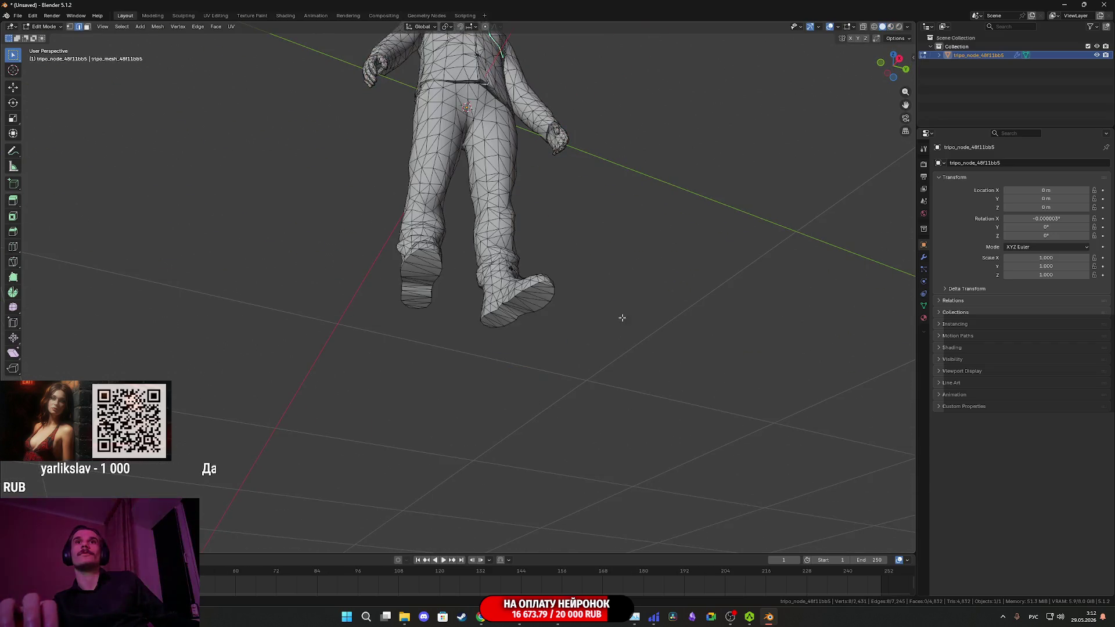
scroll(595, 341, "up", 3)
left_click_drag(594, 341, 529, 354)
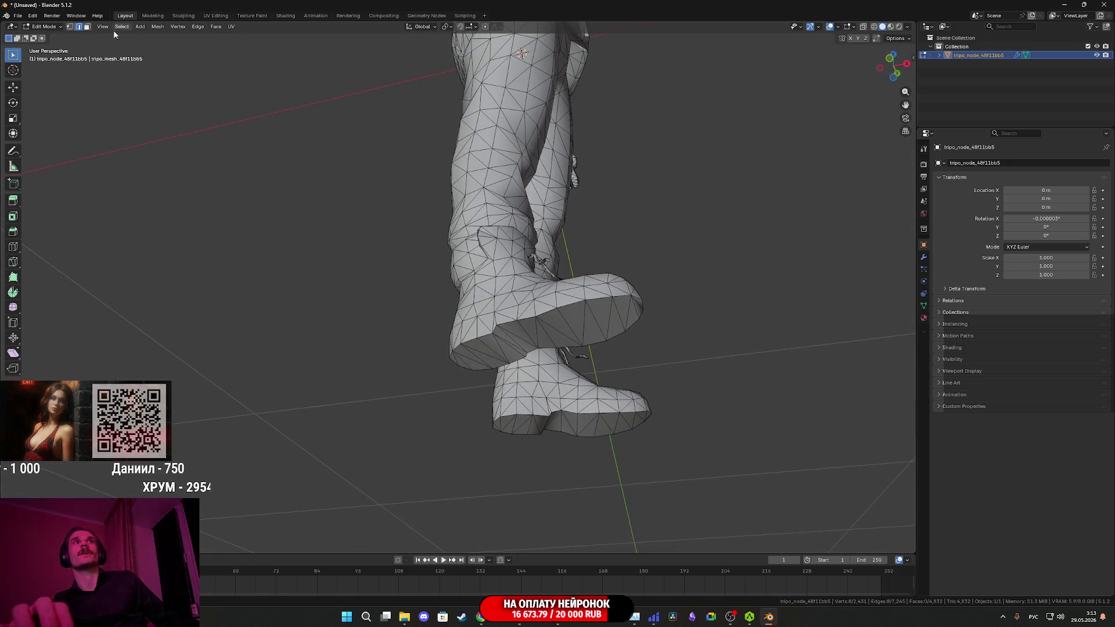
mouse_move(566, 328)
left_mouse_down()
mouse_move(650, 411)
mouse_move(643, 347)
mouse_move(571, 337)
left_mouse_up()
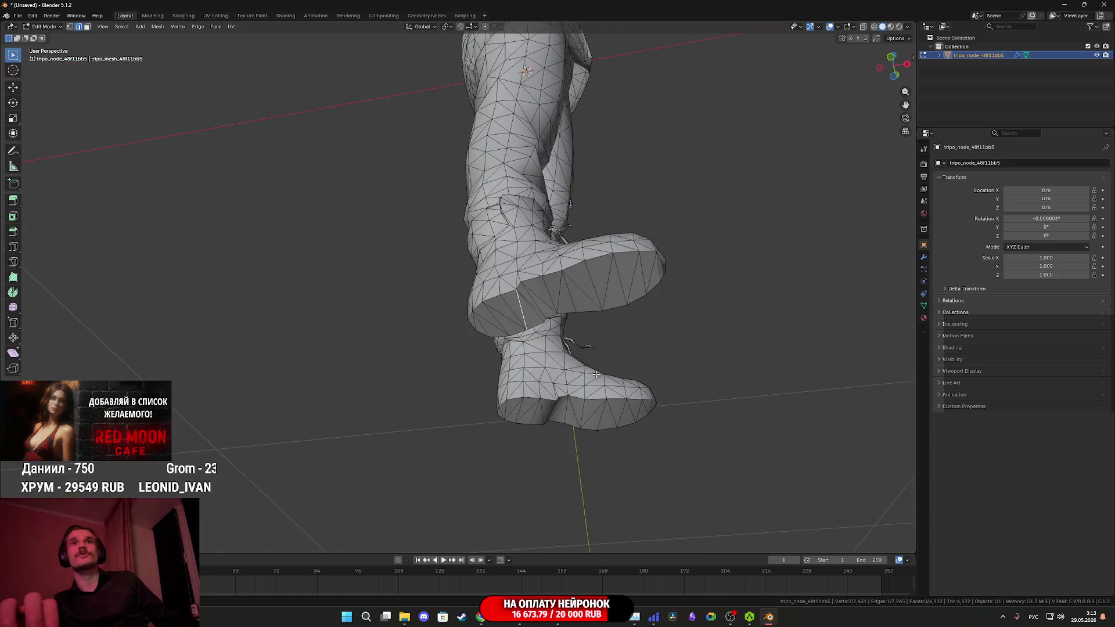
scroll(595, 373, "down", 4)
left_click_drag(594, 373, 511, 353)
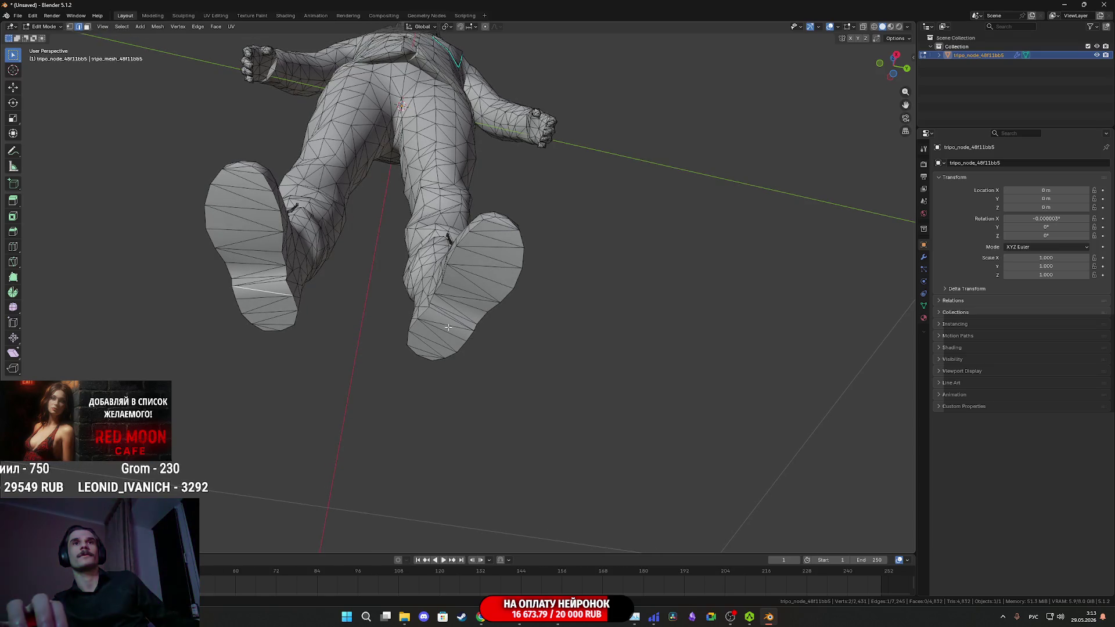
key("shift+s")
left_click(455, 380)
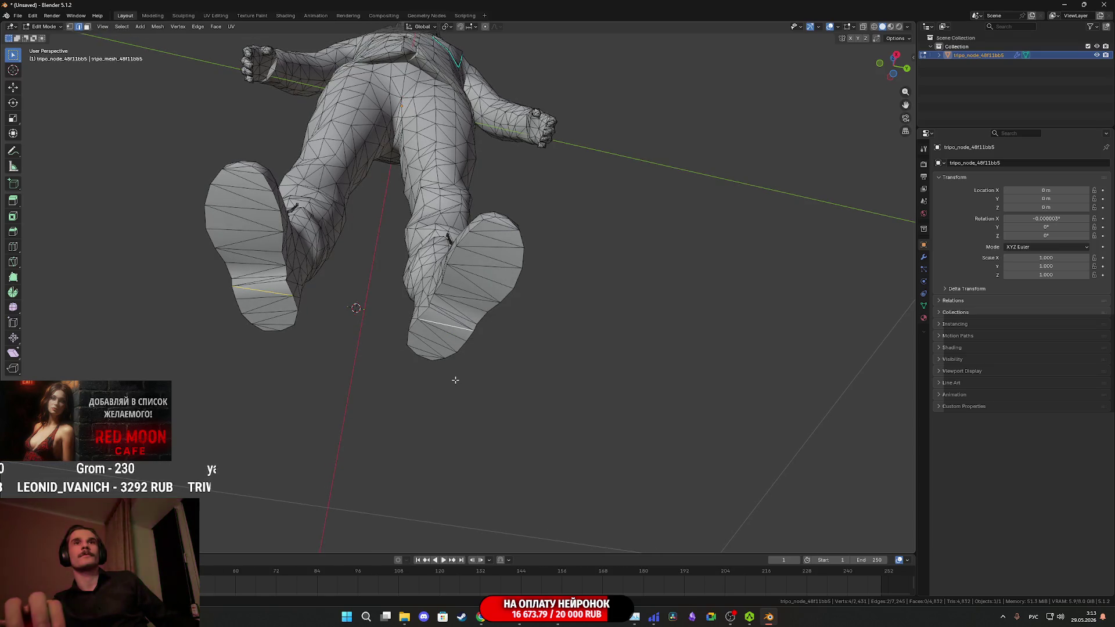
- In Object Mode, set the man's origin to the 3D cursor at his boots
key("Tab")
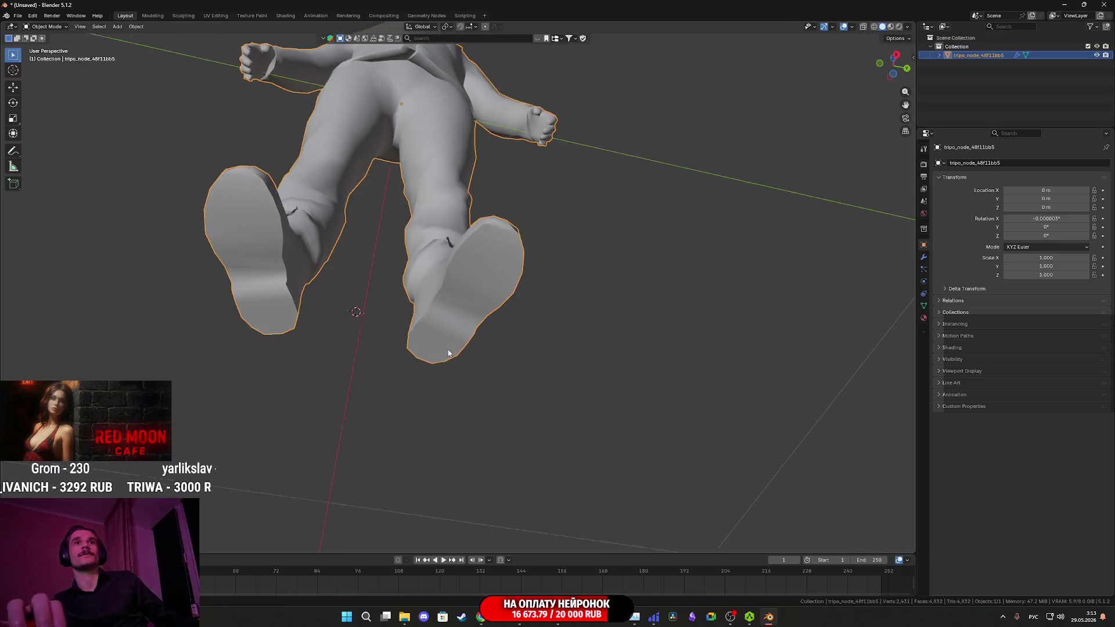
left_click_drag(450, 352, 451, 308)
left_click(137, 27)
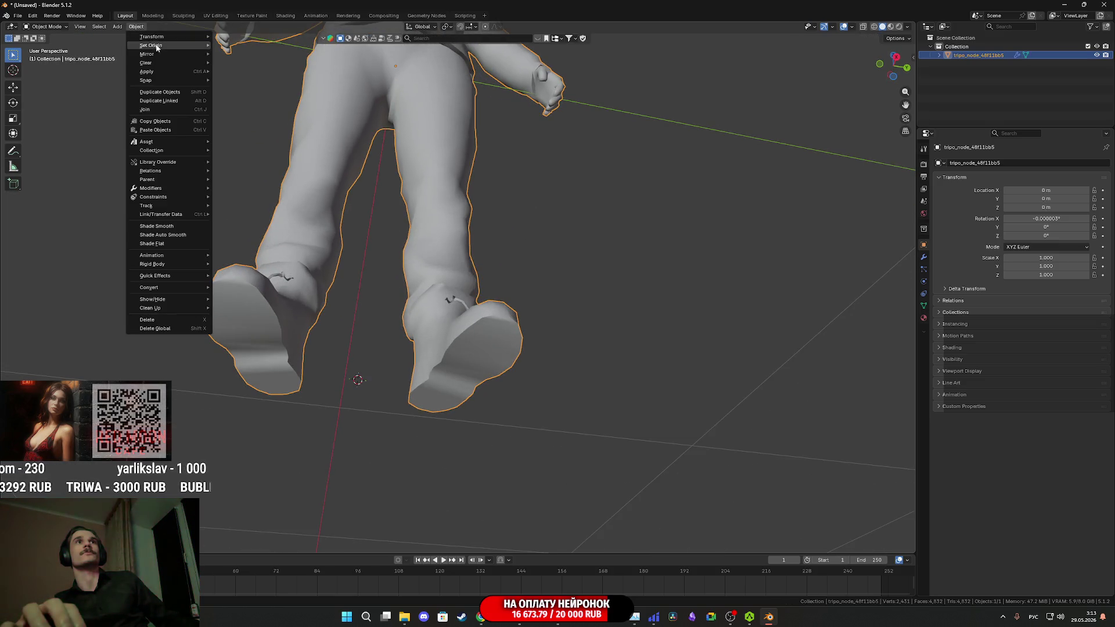
mouse_move(175, 45)
left_click(274, 65)
- Set the model's X and Z location to 0 in the N sidebar
mouse_move(456, 224)
left_mouse_down()
mouse_move(435, 266)
mouse_move(446, 324)
left_mouse_up()
scroll(454, 259, "down", 4)
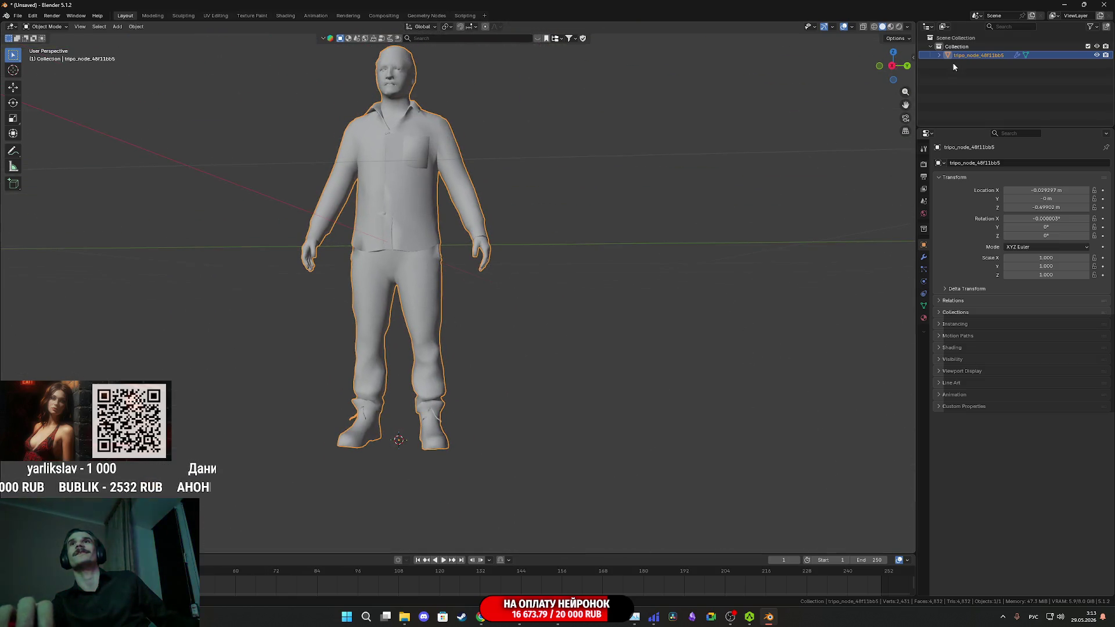
left_click(915, 56)
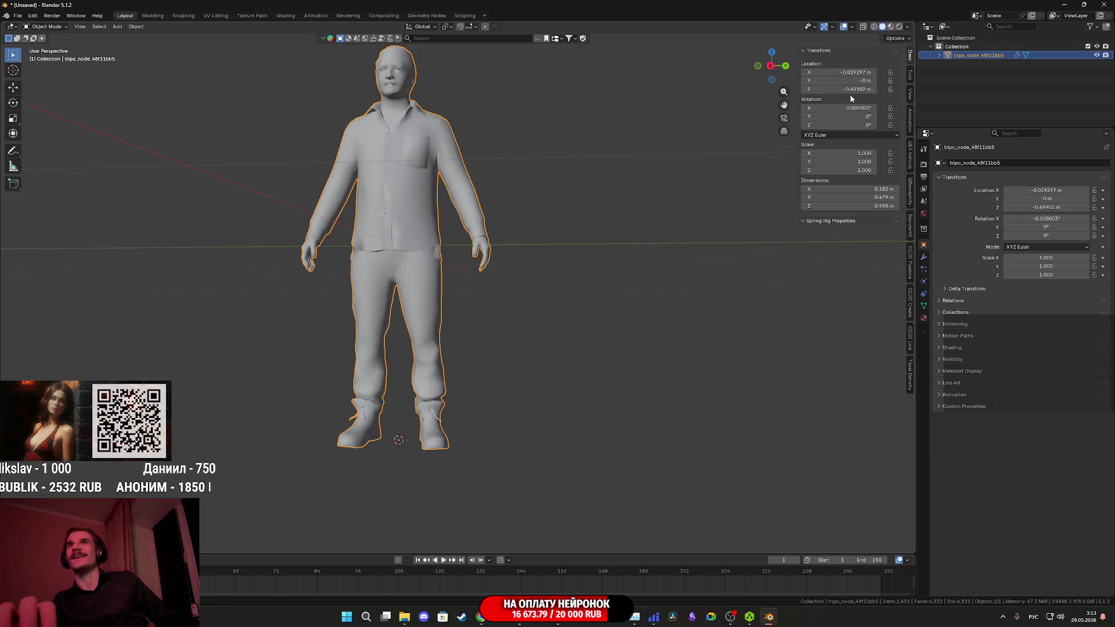
left_click(859, 72)
type("0")
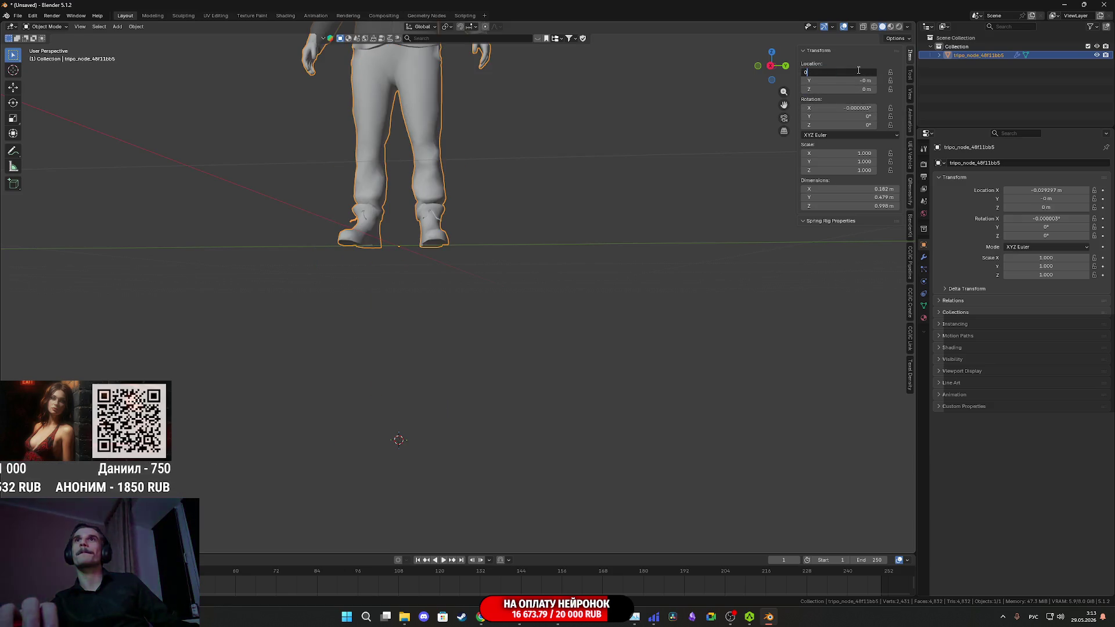
key("Return")
- Scale the man up by 1.806 so he stands about 1.8 m tall
mouse_move(474, 209)
left_mouse_down()
mouse_move(465, 235)
mouse_move(485, 374)
mouse_move(543, 397)
left_mouse_up()
key("s")
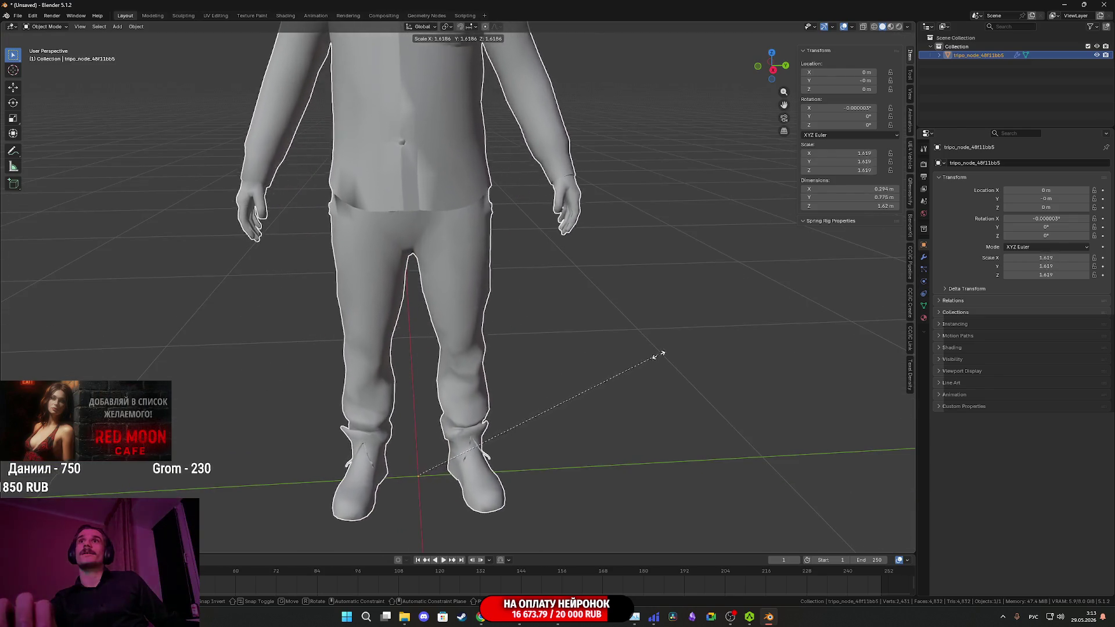
left_click(685, 341)
scroll(662, 331, "down", 4)
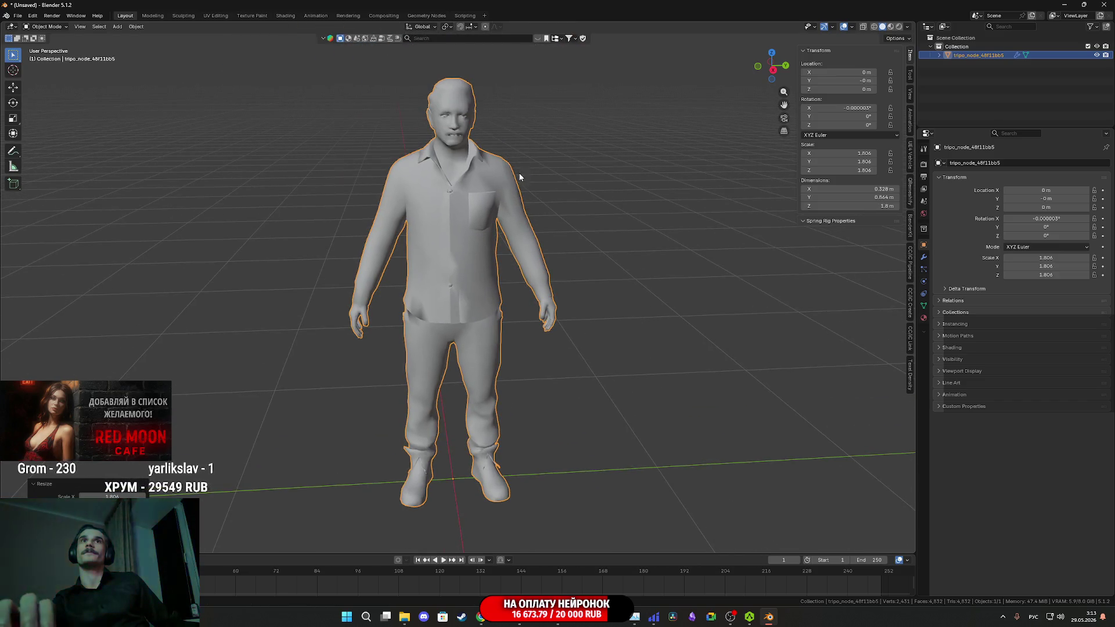
- Apply all transforms to the man model so scale reads 1.000
left_click(136, 26)
mouse_move(165, 74)
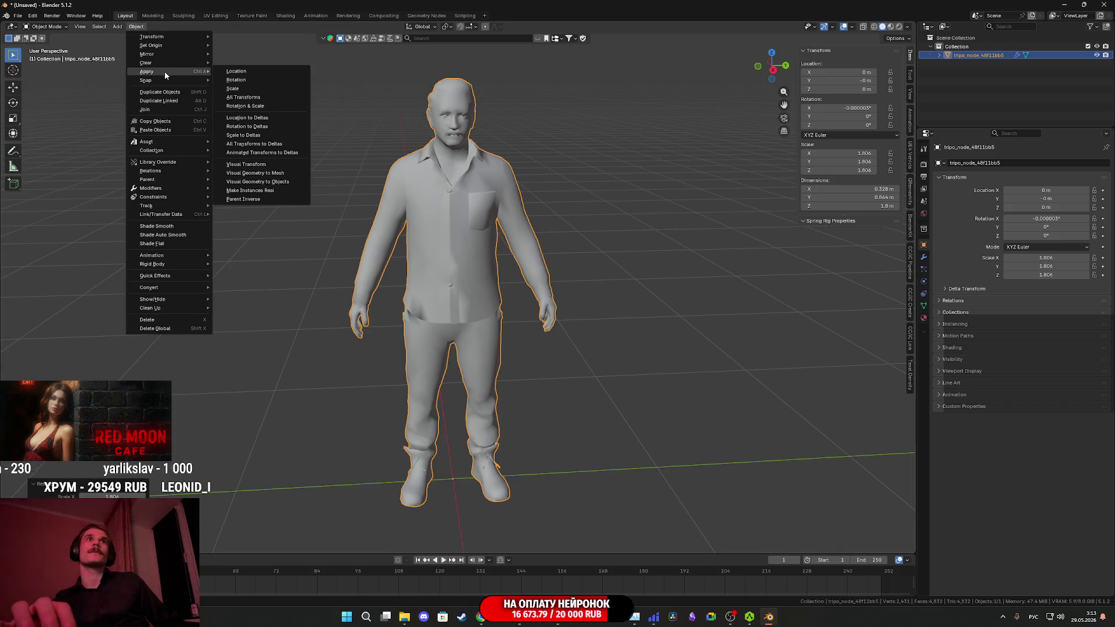
left_click(262, 97)
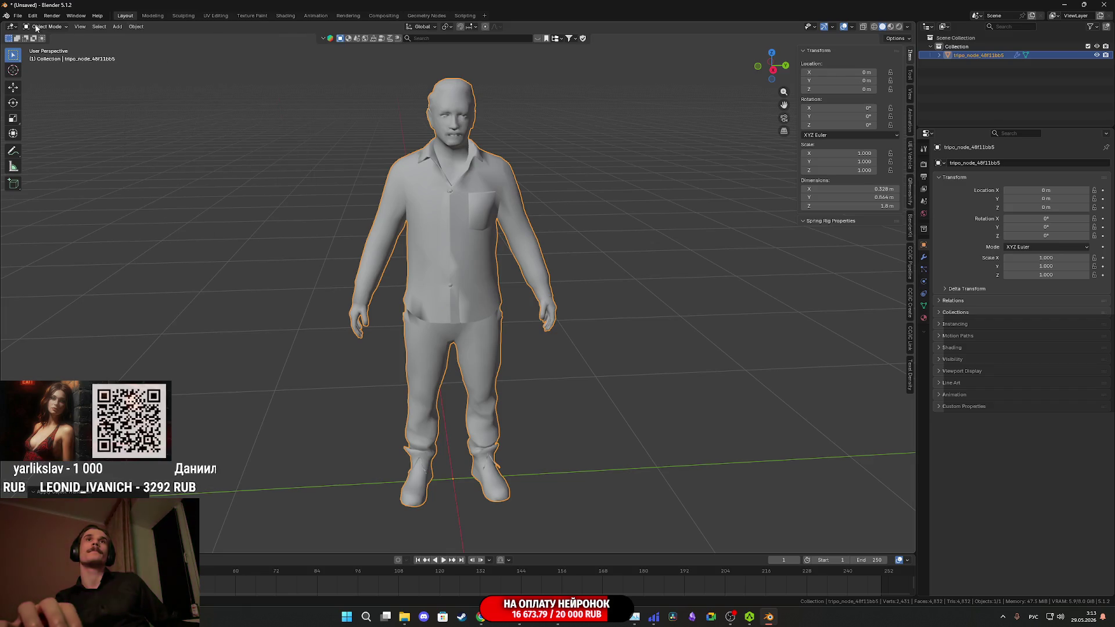
left_click(18, 16)
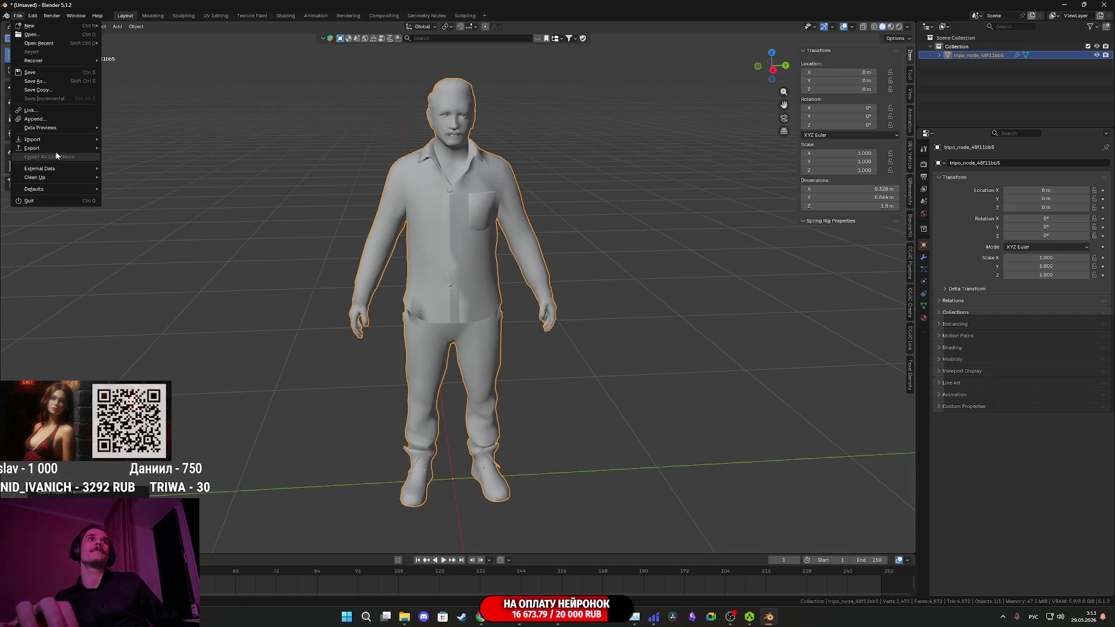
- Start an FBX export limited to selected Mesh objects, with Animation unchecked
mouse_move(93, 149)
left_click(143, 217)
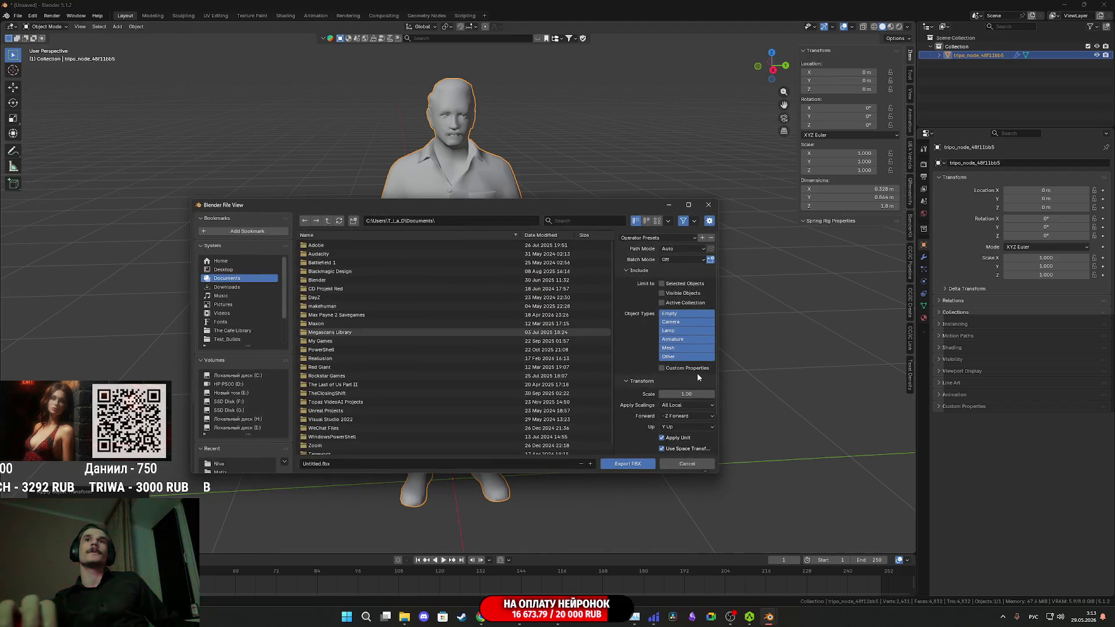
left_click(684, 349)
left_click(673, 285)
scroll(626, 413, "down", 2)
left_click(633, 448)
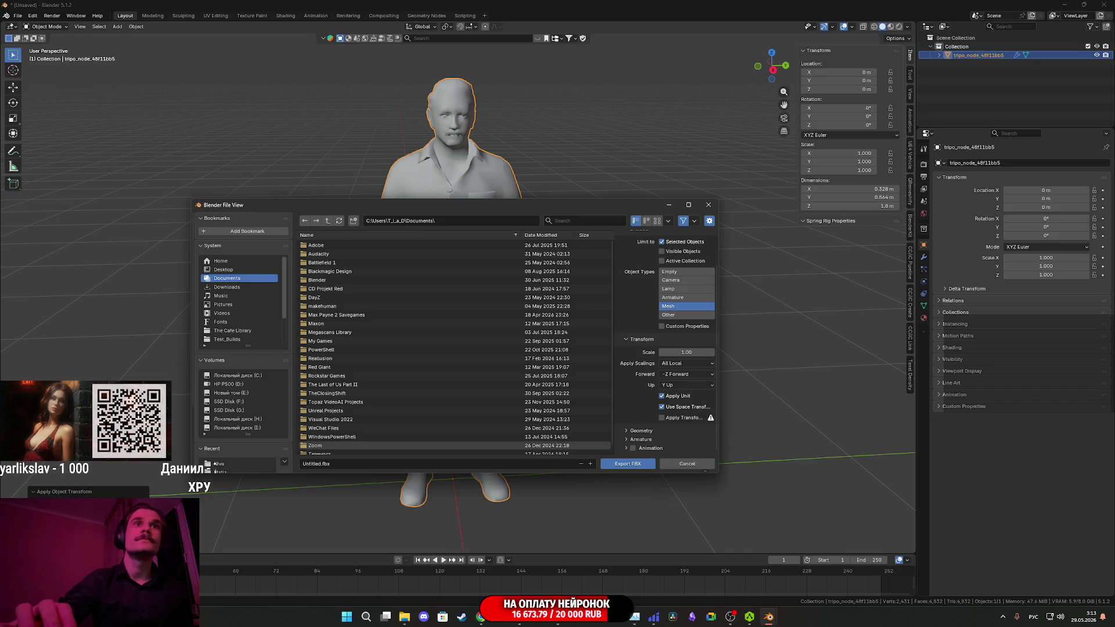
scroll(239, 428, "down", 3)
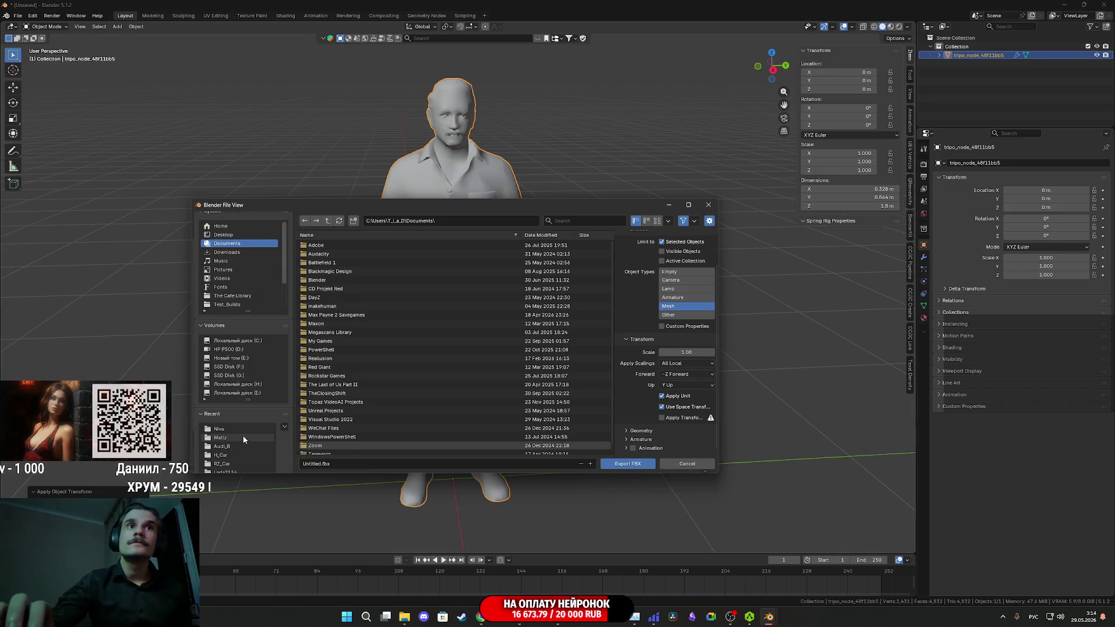
scroll(243, 436, "down", 3)
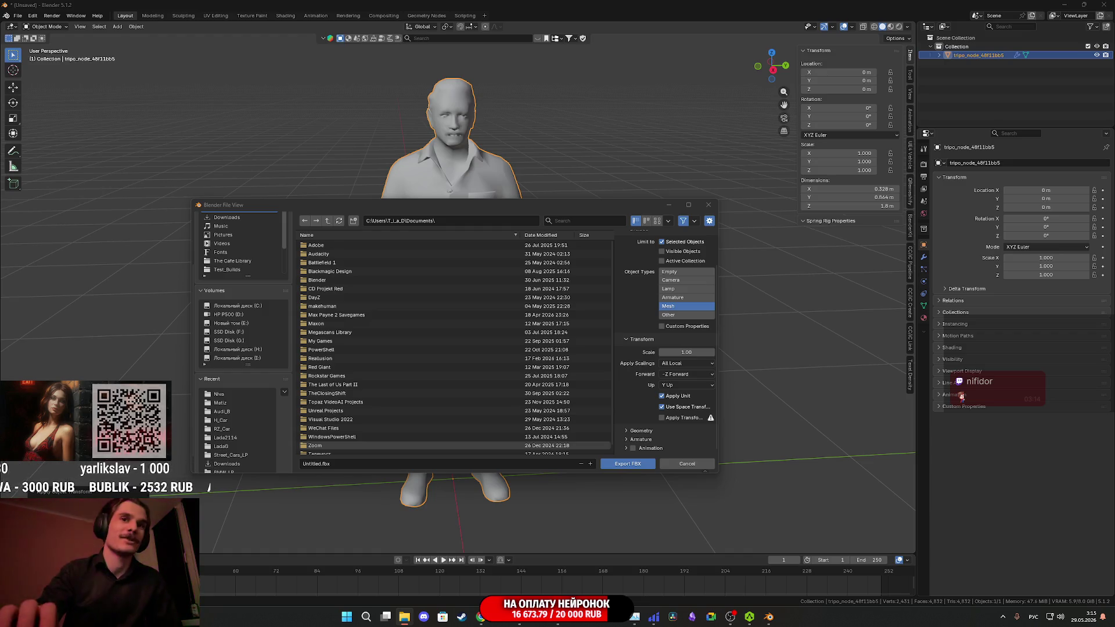
- In a new browser tab, search 'пере' to bring up the translator
left_click(482, 620)
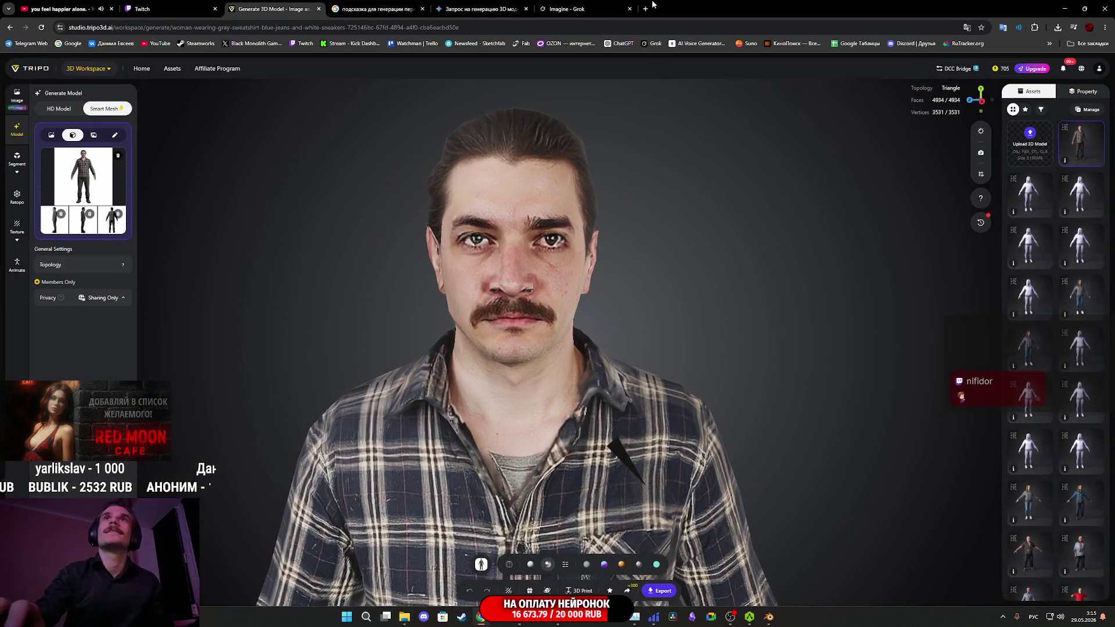
key("ctrl+t")
type("пере")
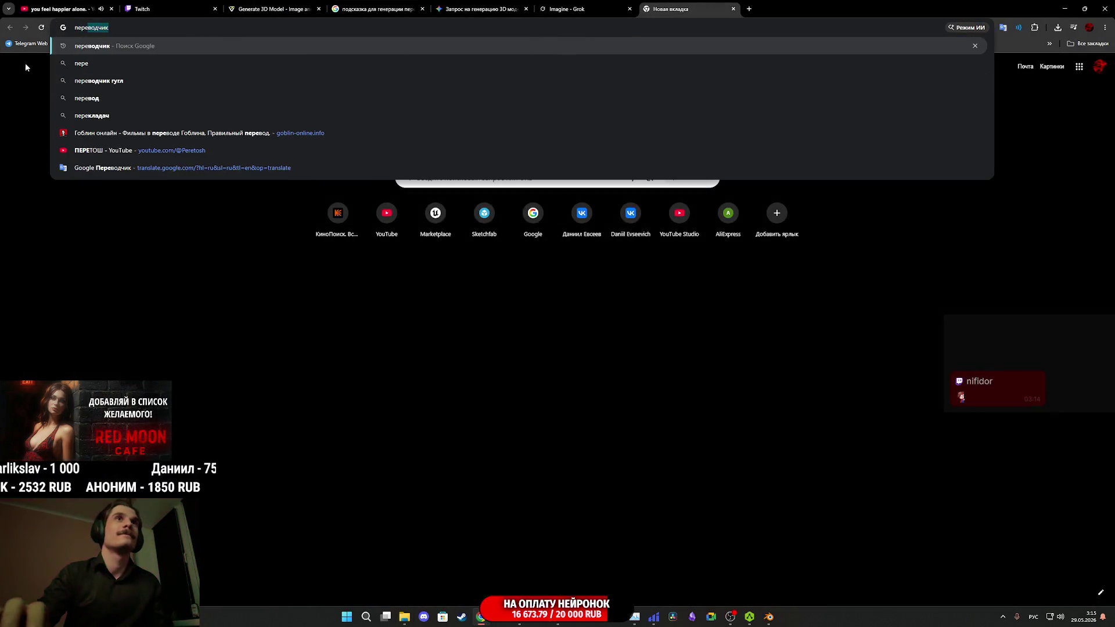
key("Return")
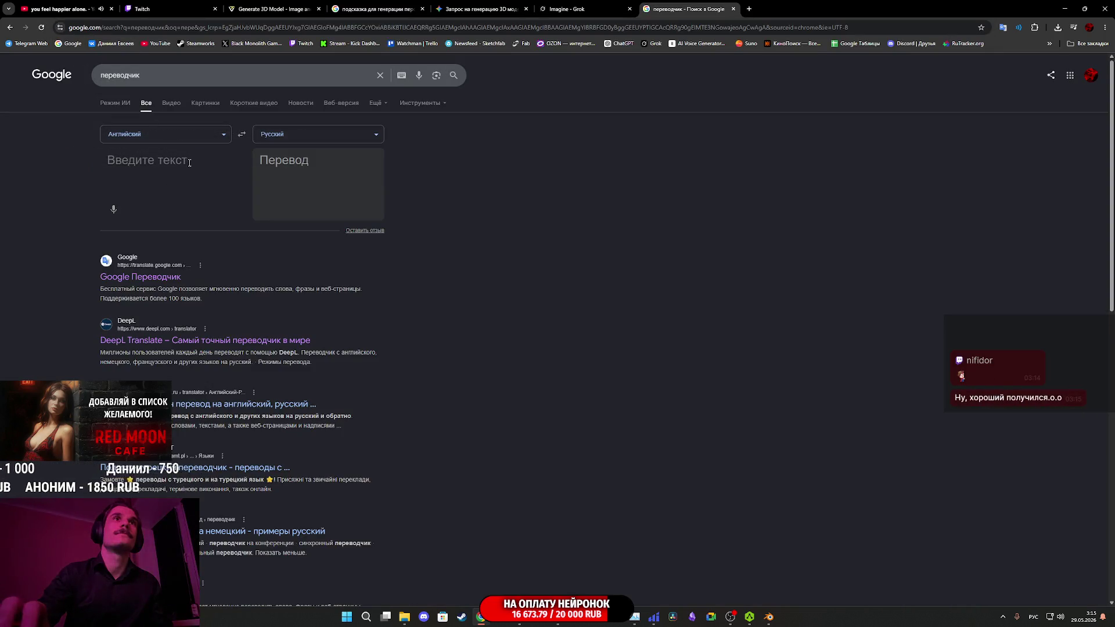
- Translate Russian 'алкаш' into English and copy the result 'drunk'
left_click(243, 137)
left_click(140, 169)
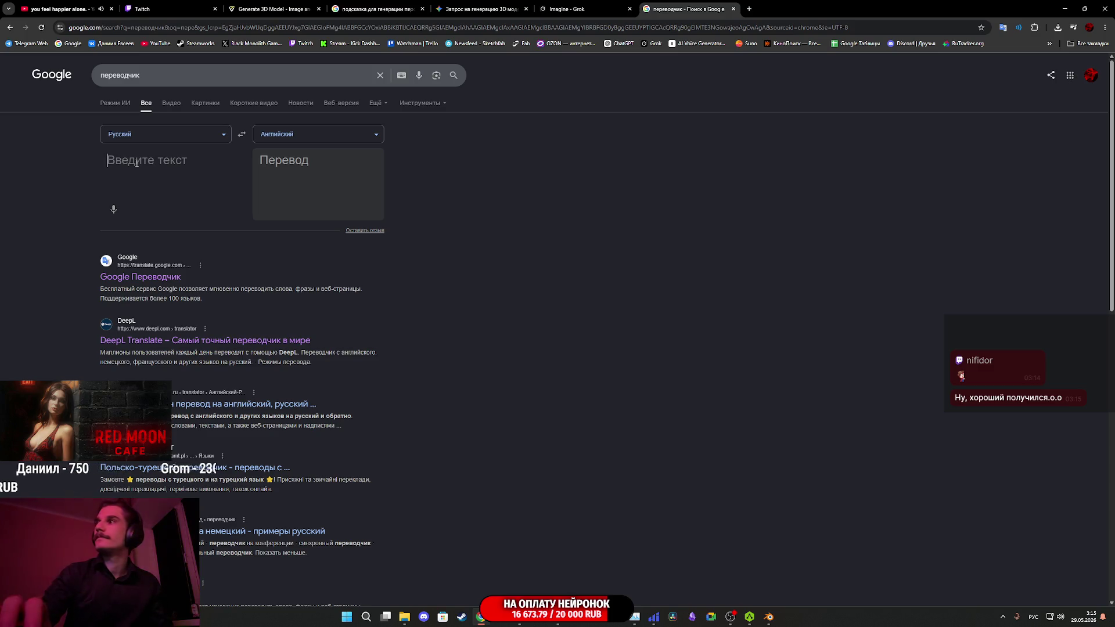
type("алка")
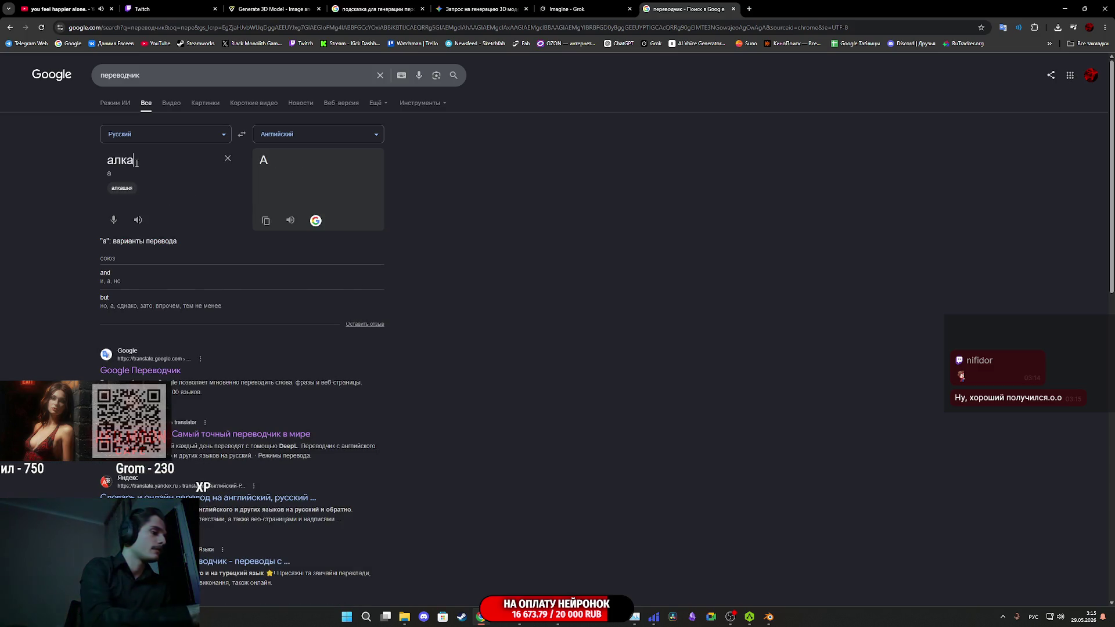
type("ш")
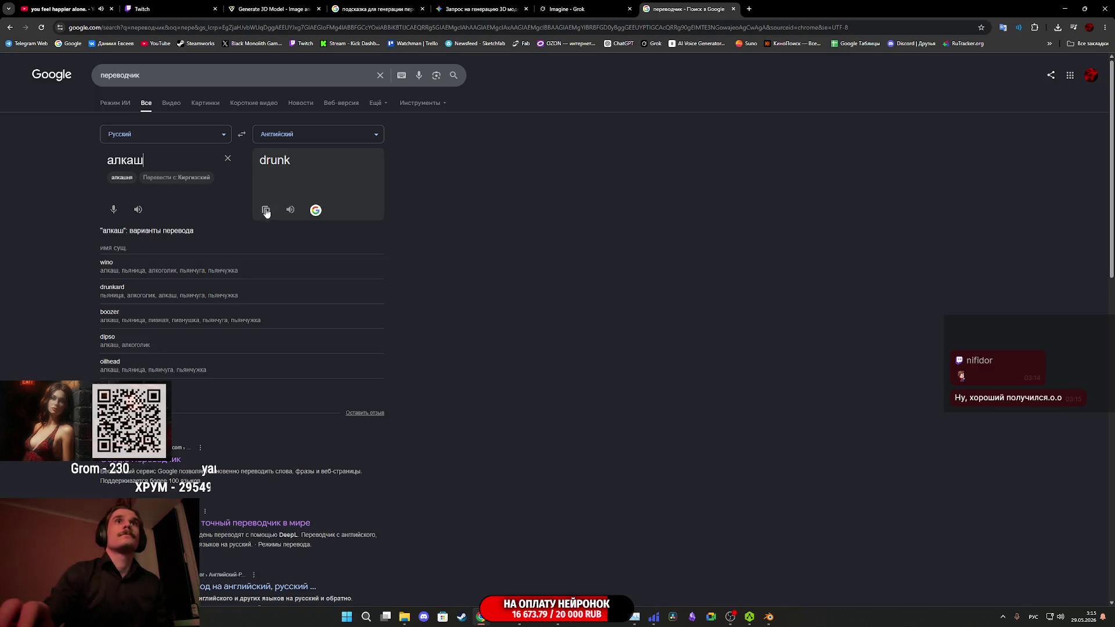
left_click(266, 211)
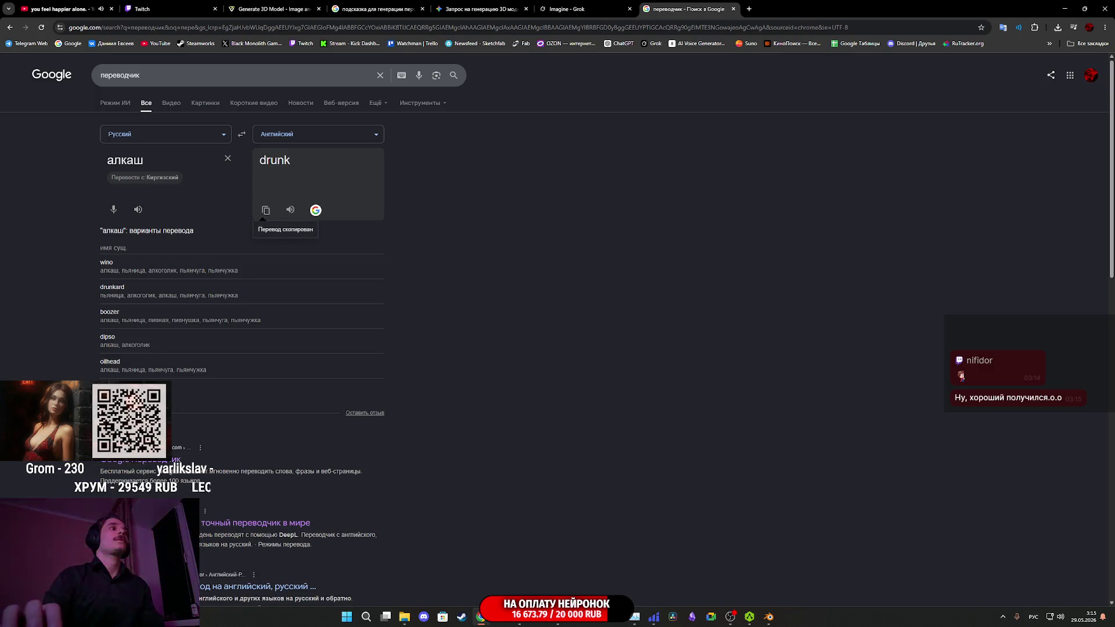
key("alt+Tab")
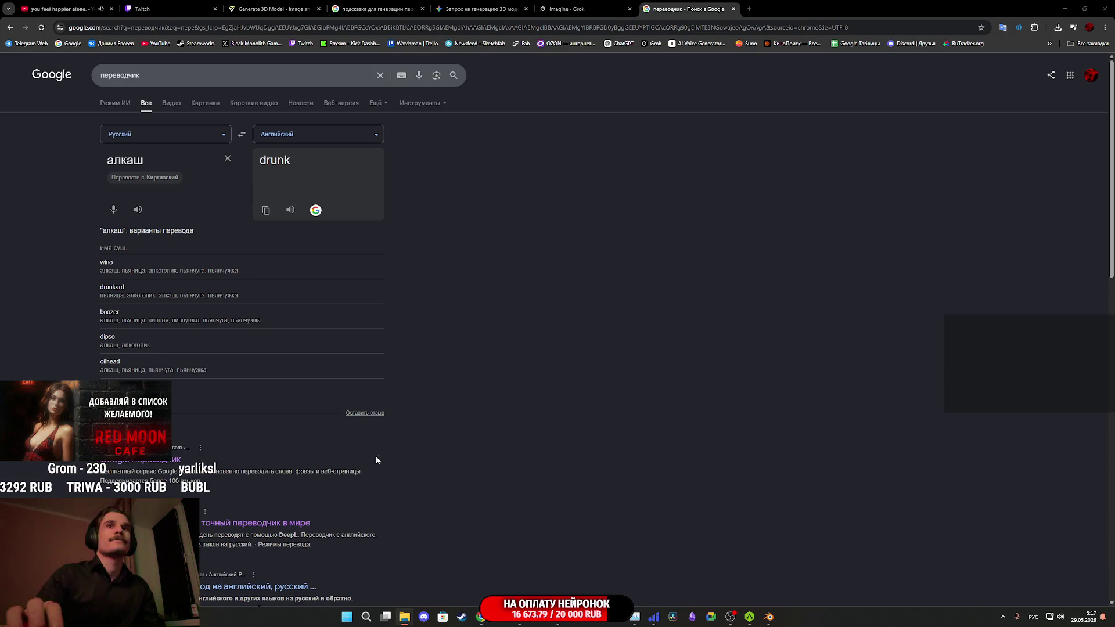
mouse_move(770, 618)
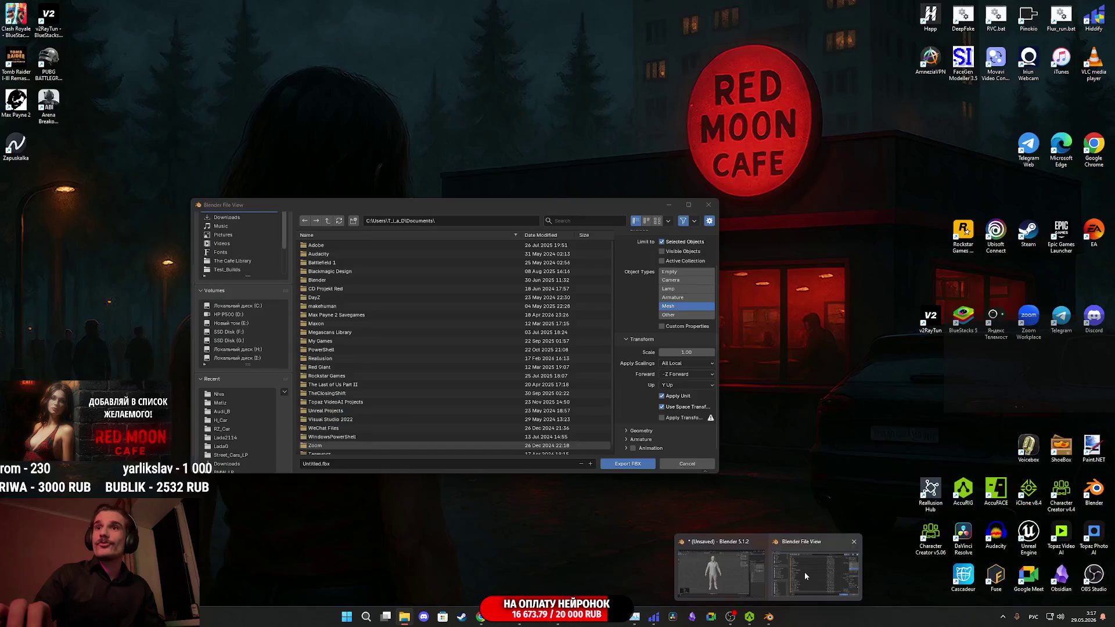
- Paste the drunk character folder as the FBX export path
left_click(804, 573)
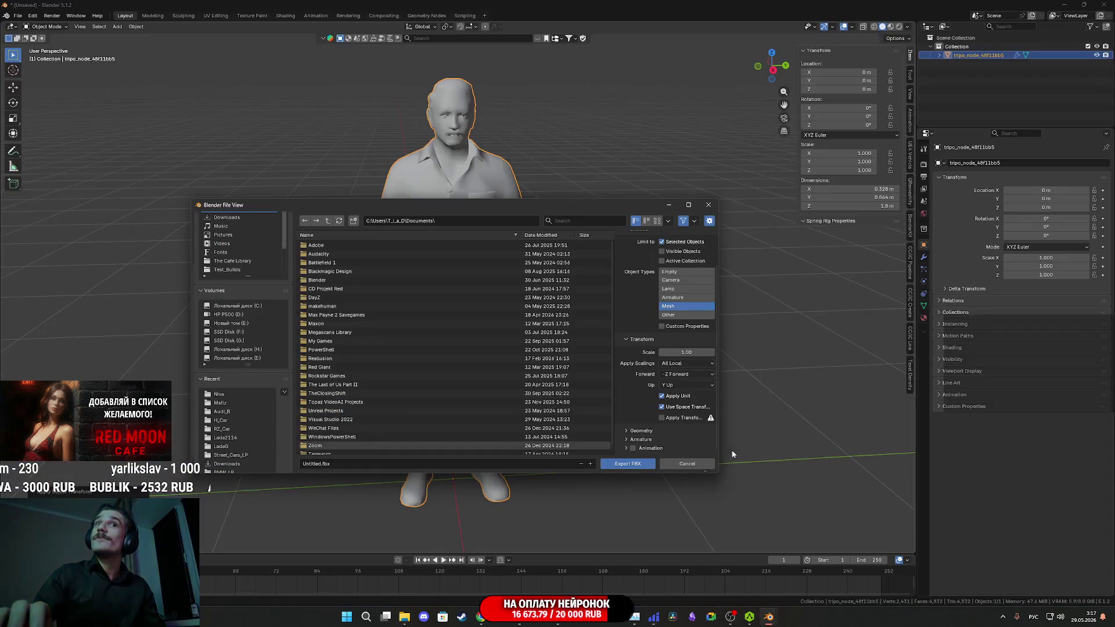
left_click(450, 220)
key("ctrl+v")
key("Return")
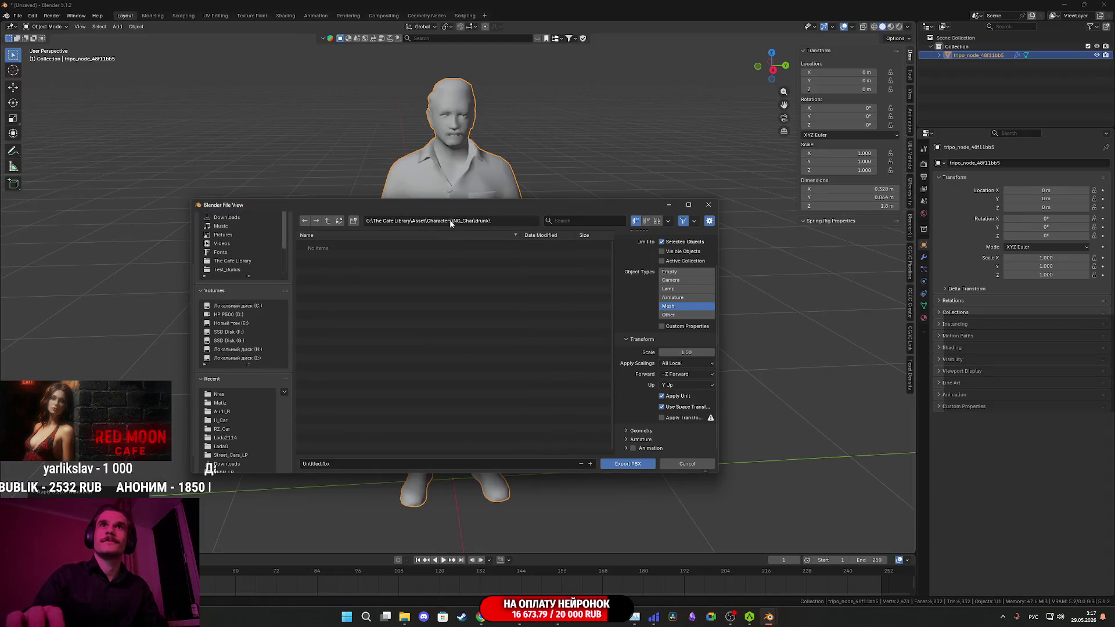
- Name the file Drunk_M, export the FBX, and minimize Blender
left_click(360, 463)
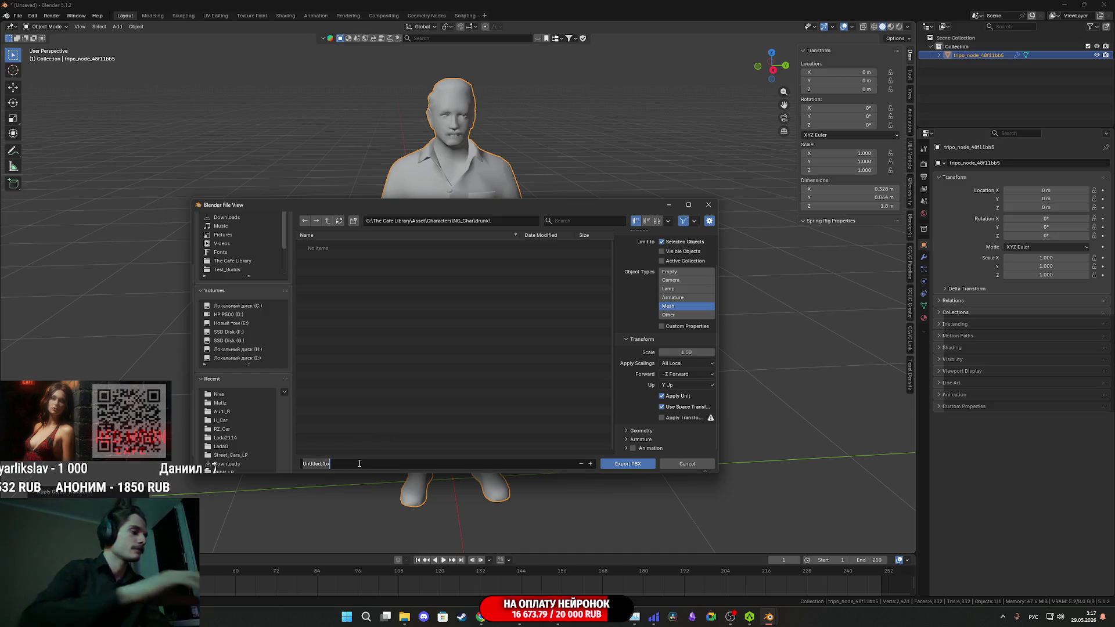
type("Bигтл")
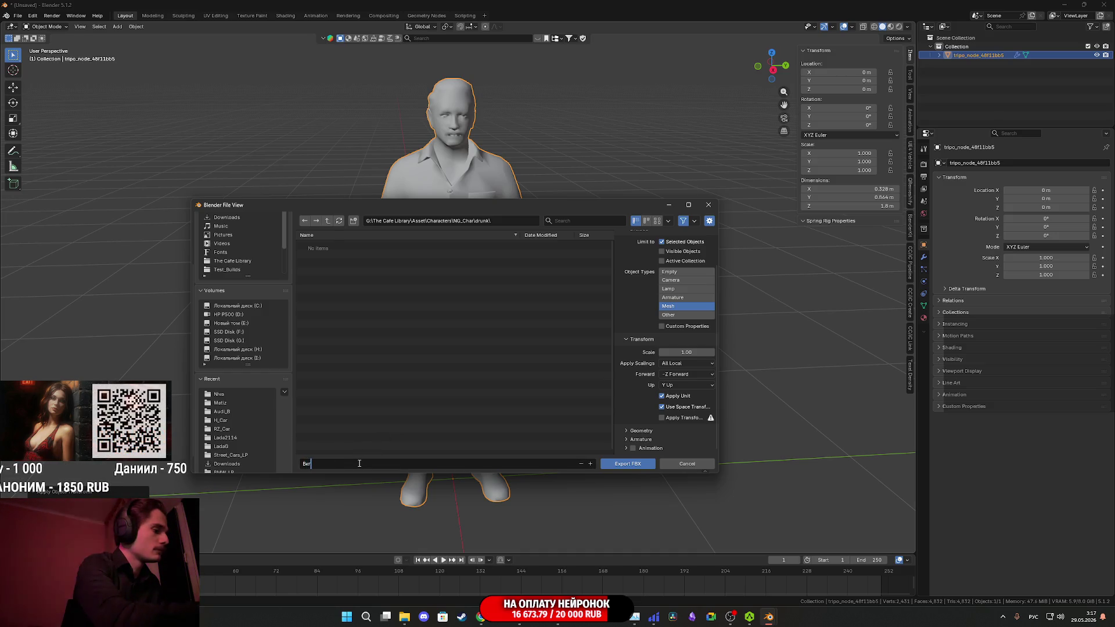
key("BackSpace")
key("BackSpace")
key("BackSpace")
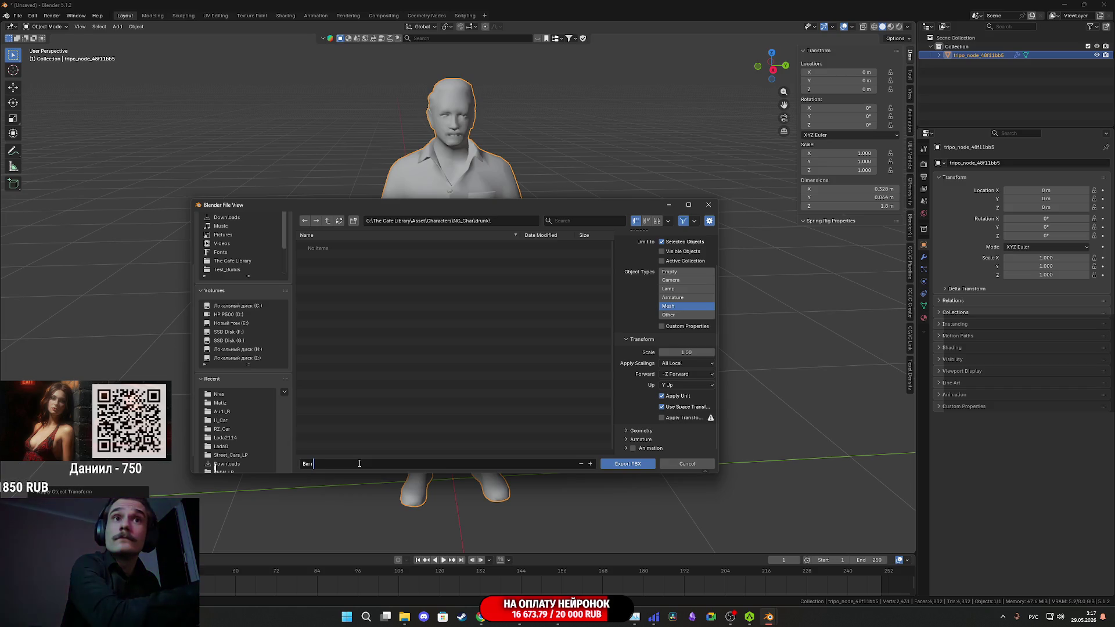
key("alt+shift")
type("Drunk")
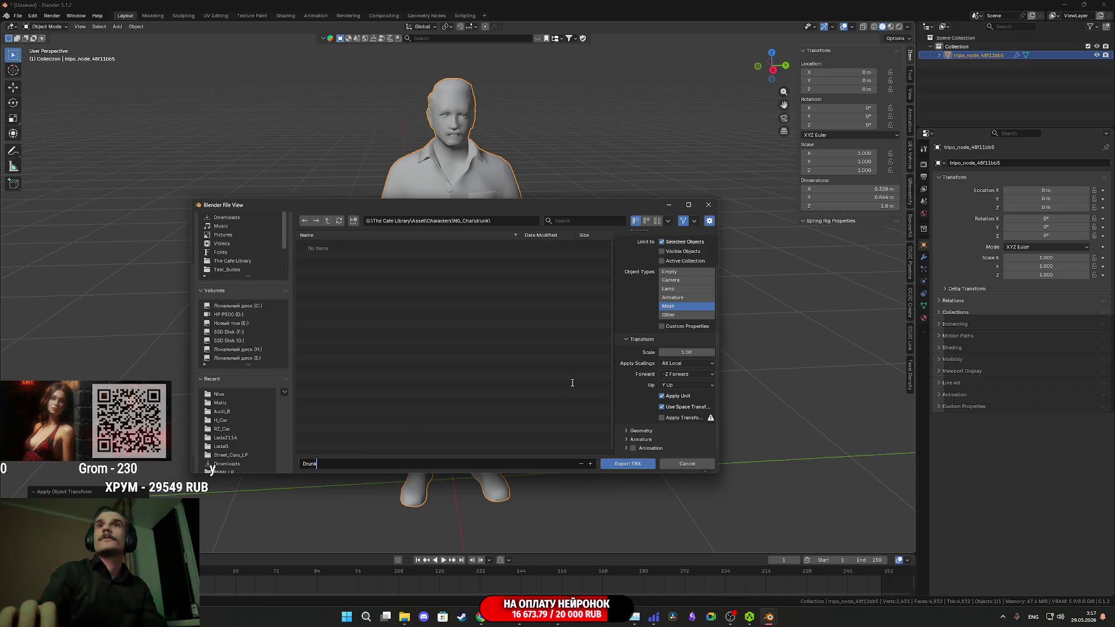
type("_")
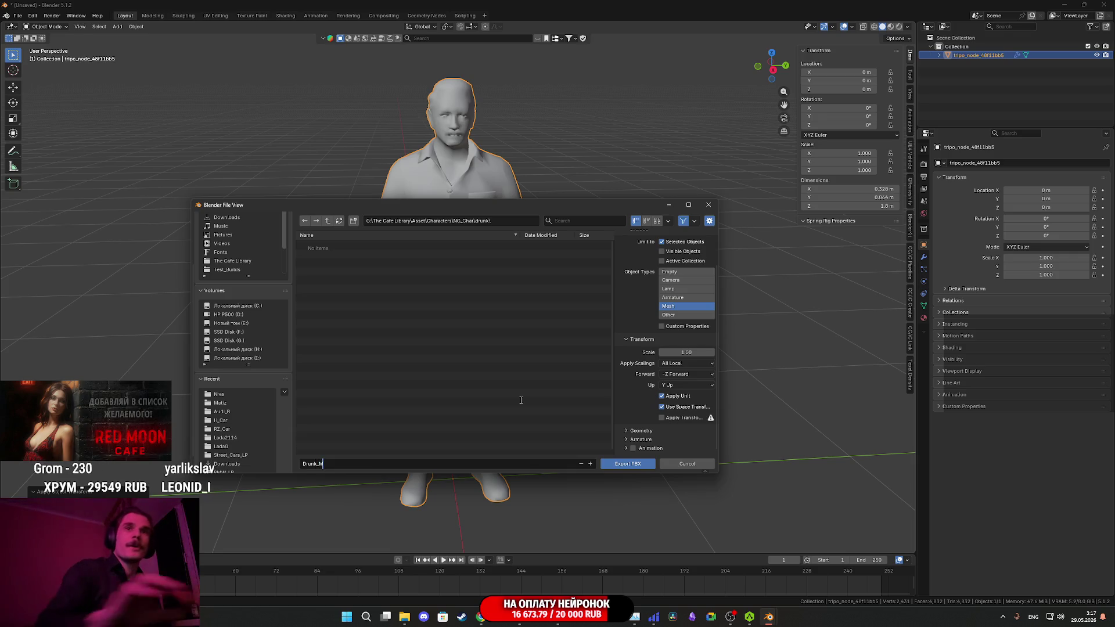
type("M")
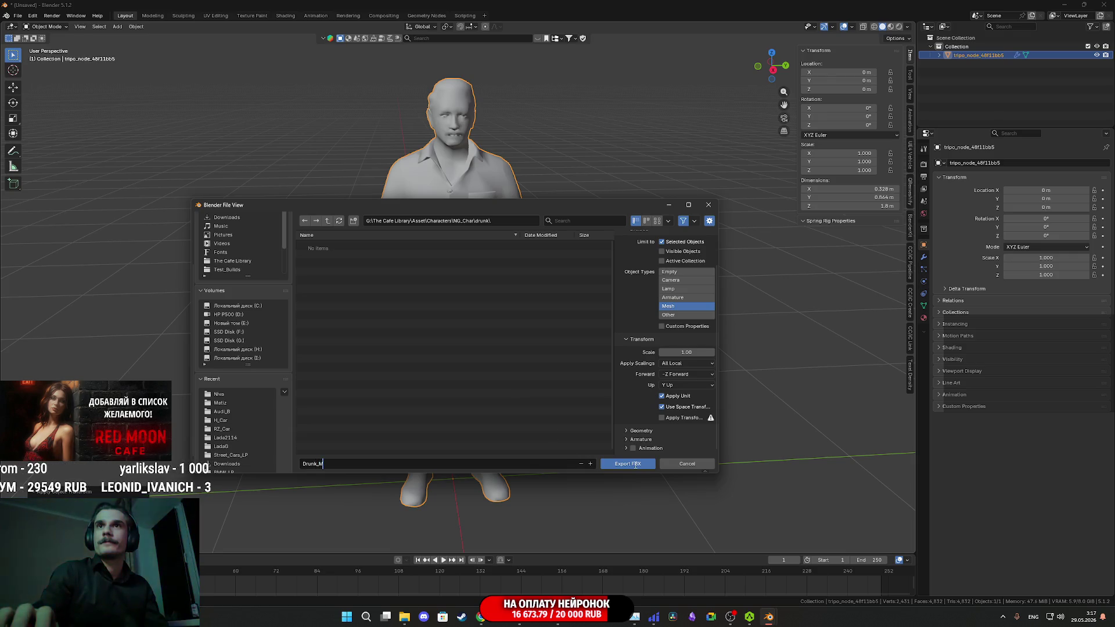
left_click(635, 464)
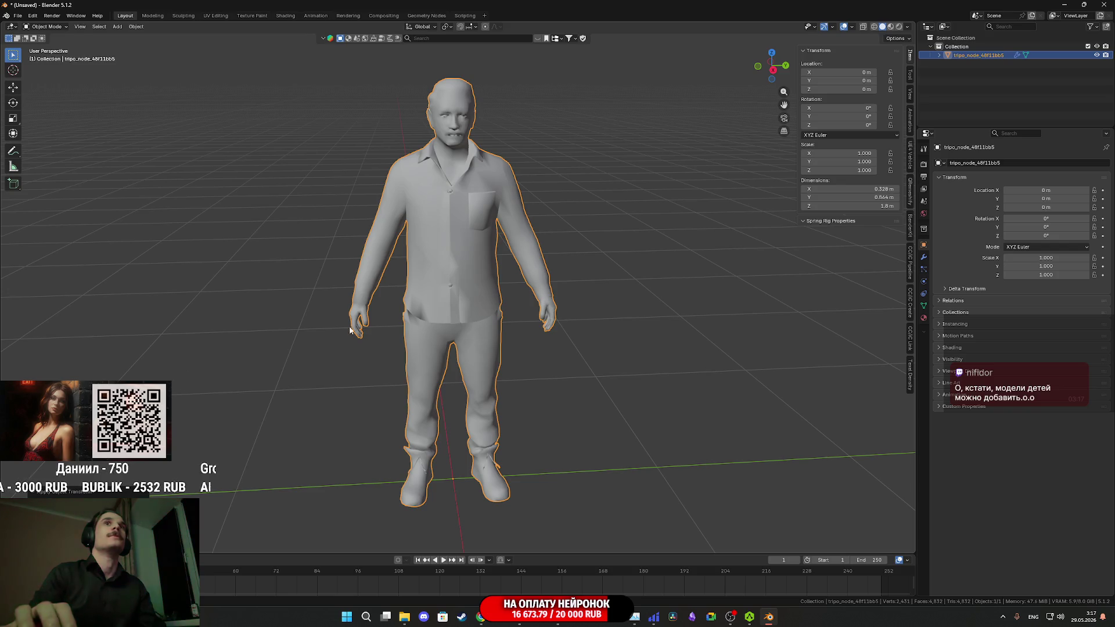
left_click(1066, 8)
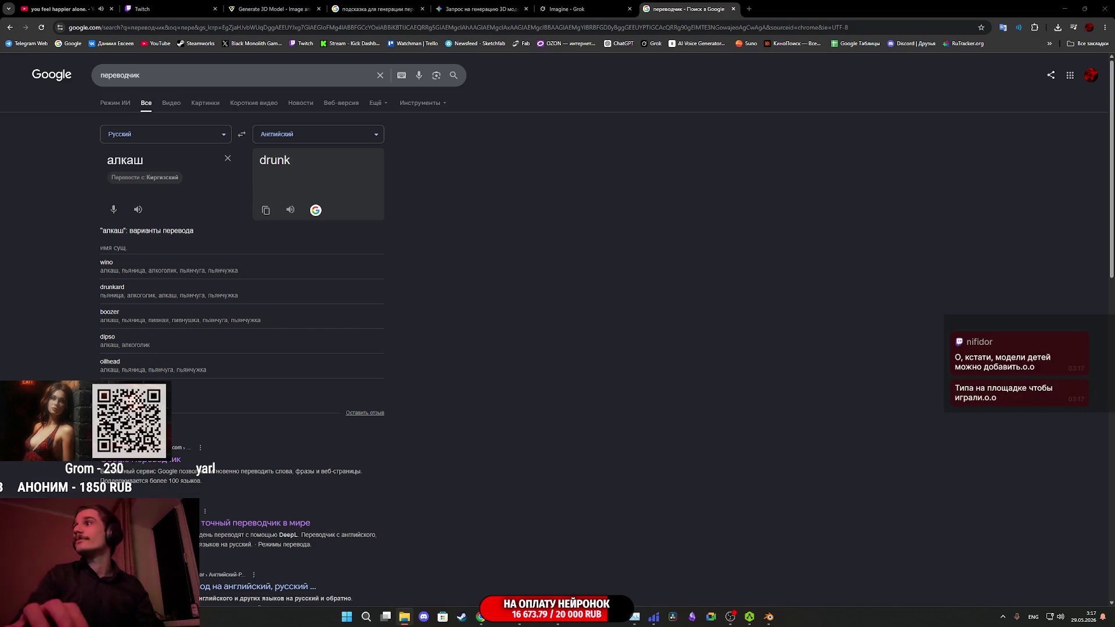
- Check the Twitch dashboard, the translation and the Grok mustached character image, then minimize Chrome
left_click(207, 5)
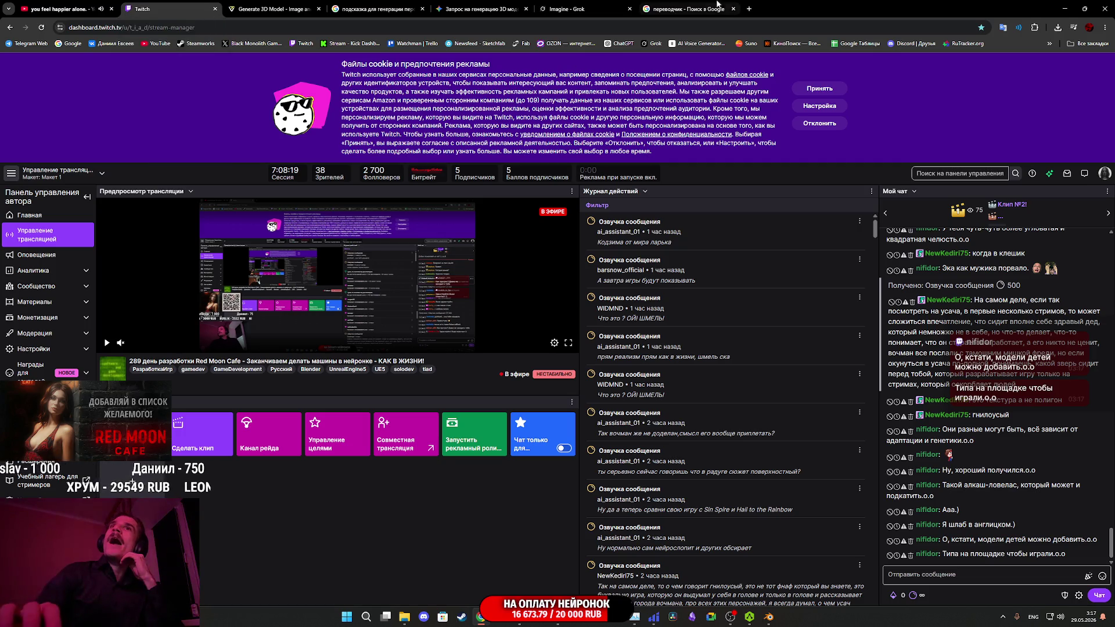
left_click(686, 8)
left_click(610, 4)
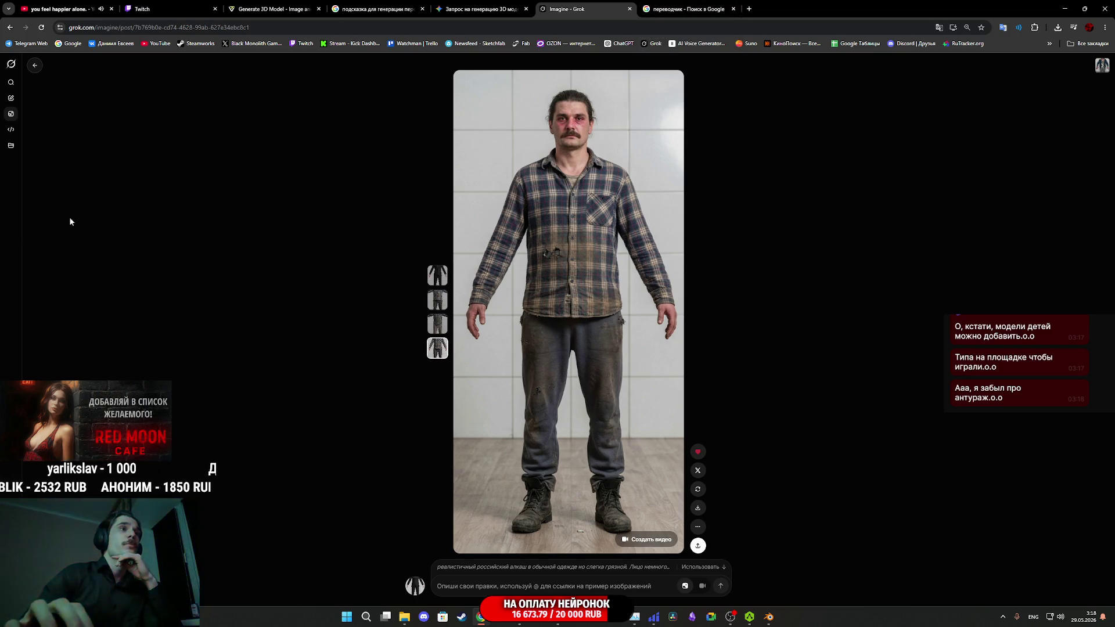
left_click(1066, 5)
mouse_move(750, 617)
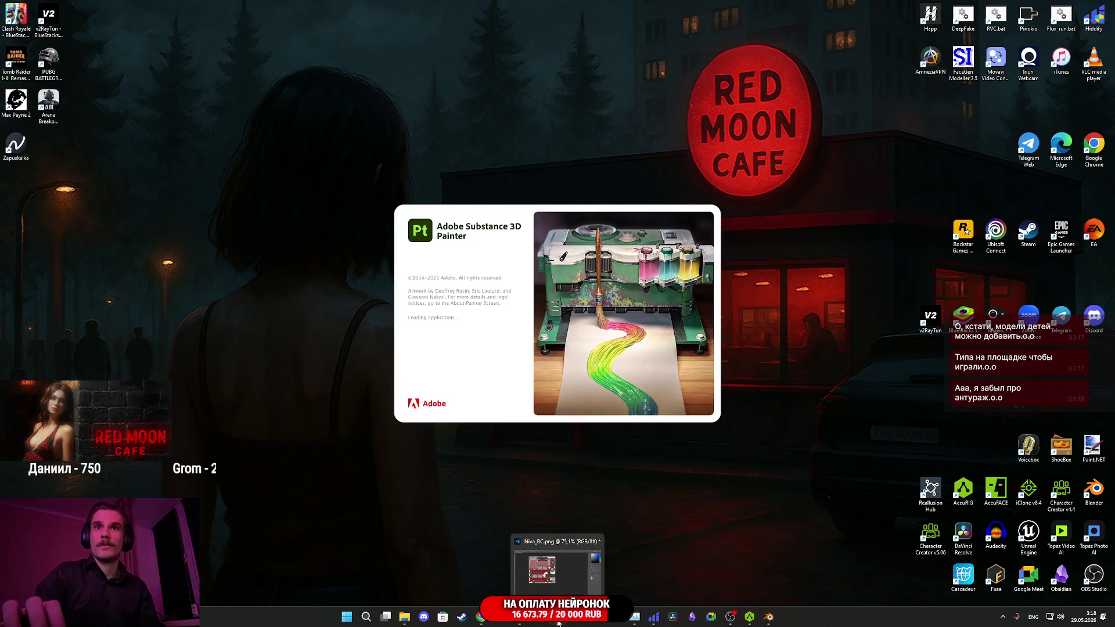
- Close Photoshop and the Welcome screen, then create a new project from Drunk_M.fbx
left_click(557, 564)
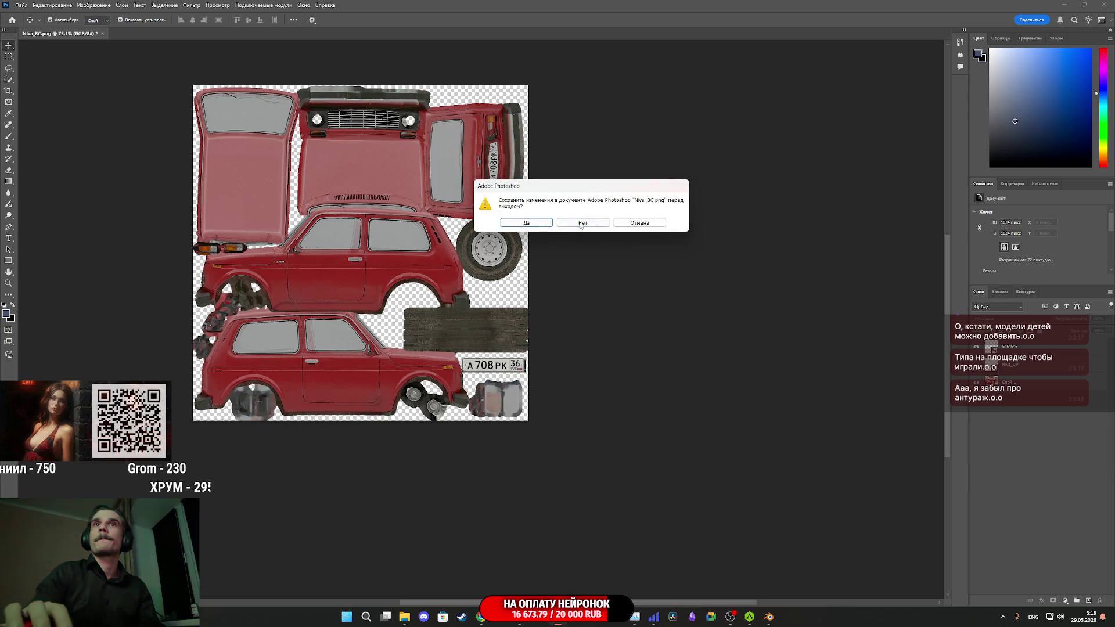
left_click(581, 225)
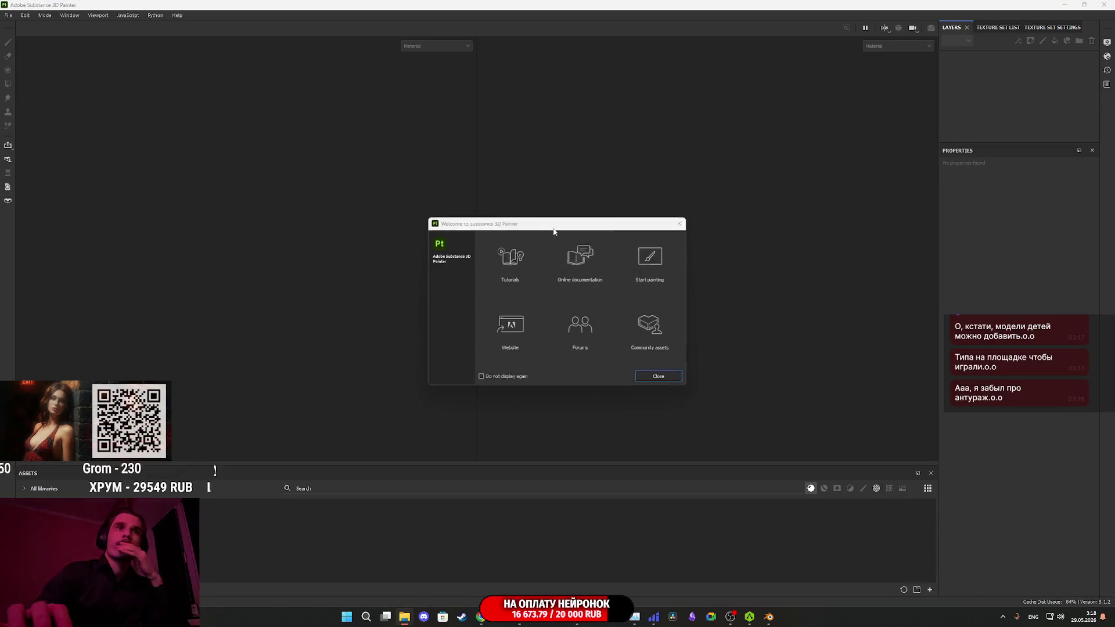
left_click(682, 224)
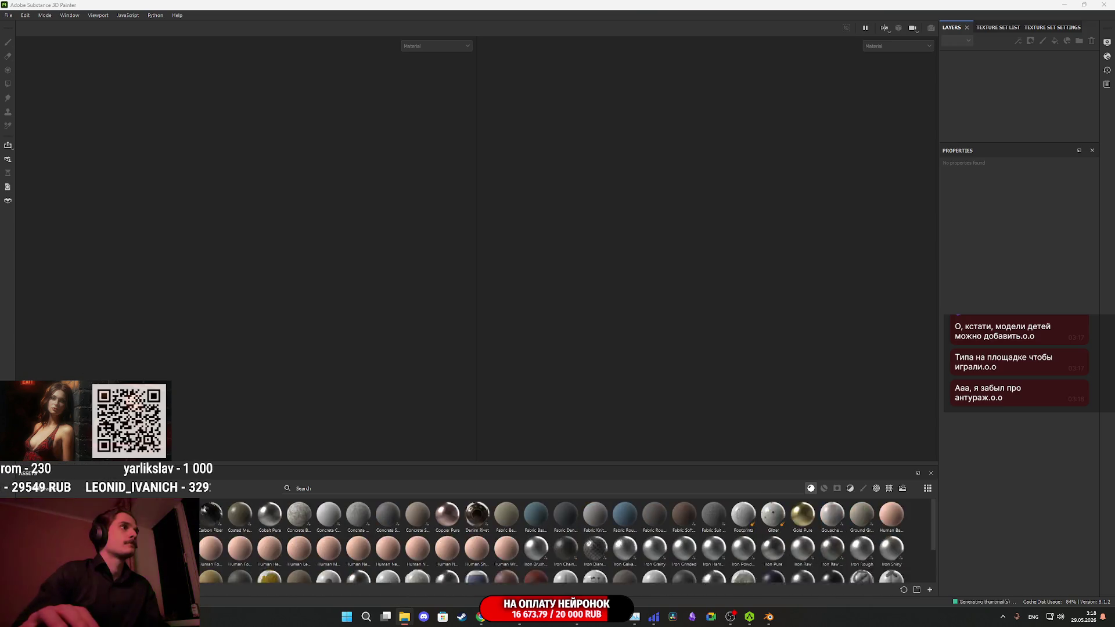
mouse_move(424, 395)
left_mouse_down()
mouse_move(534, 399)
mouse_move(550, 386)
left_mouse_up()
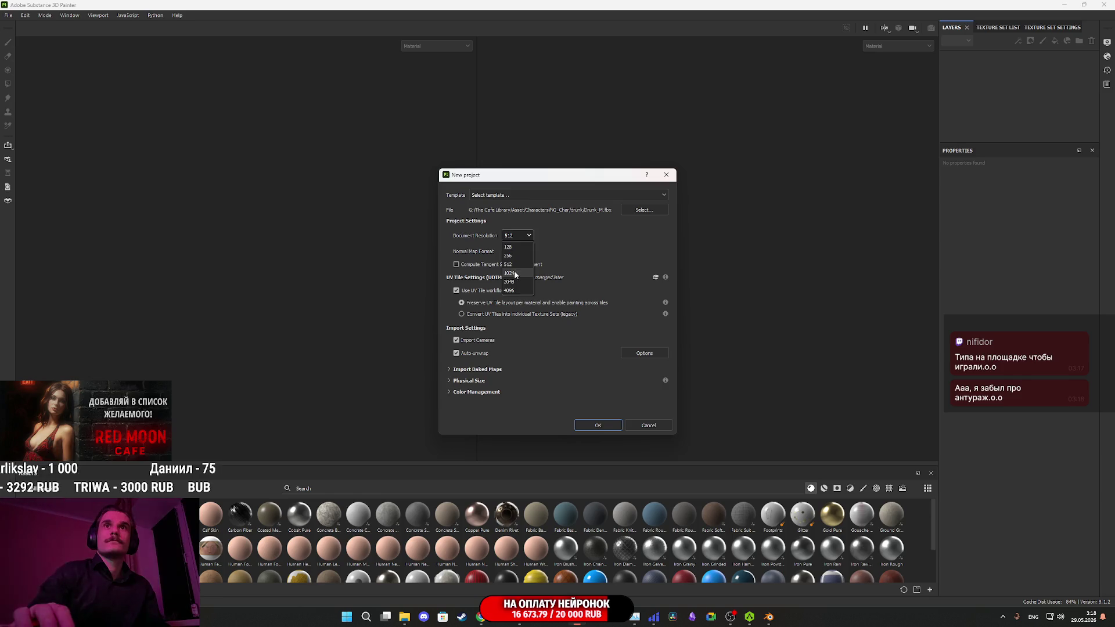
left_click(599, 426)
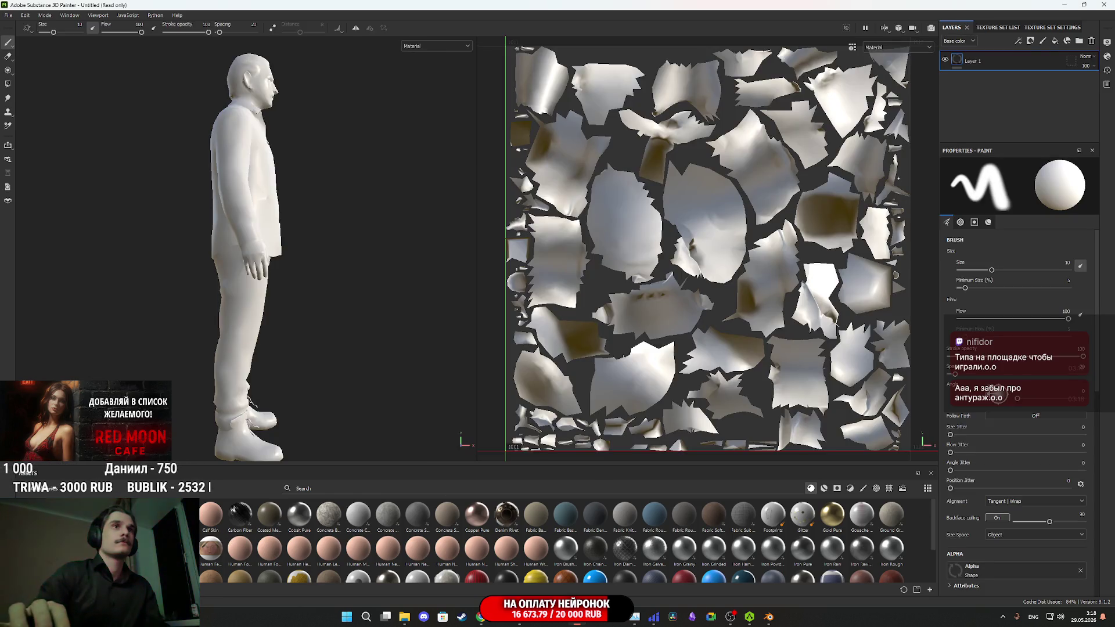
- Turn the model to face the front and close the reference texture viewer
left_click_drag(315, 364, 169, 319)
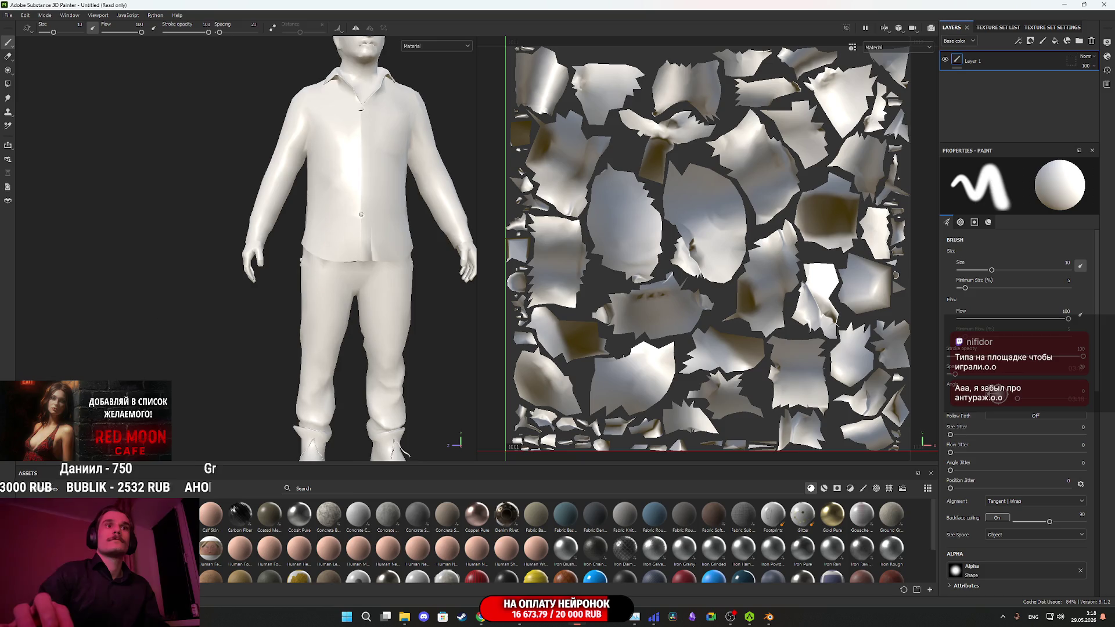
scroll(203, 377, "up", 5)
scroll(235, 444, "up", 3)
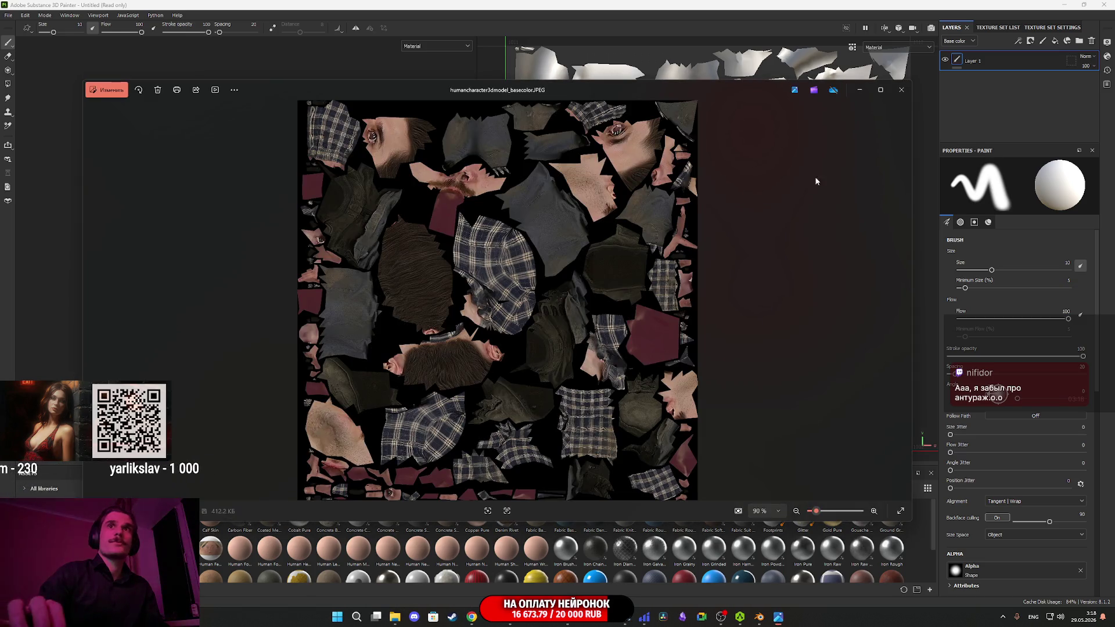
left_click(901, 89)
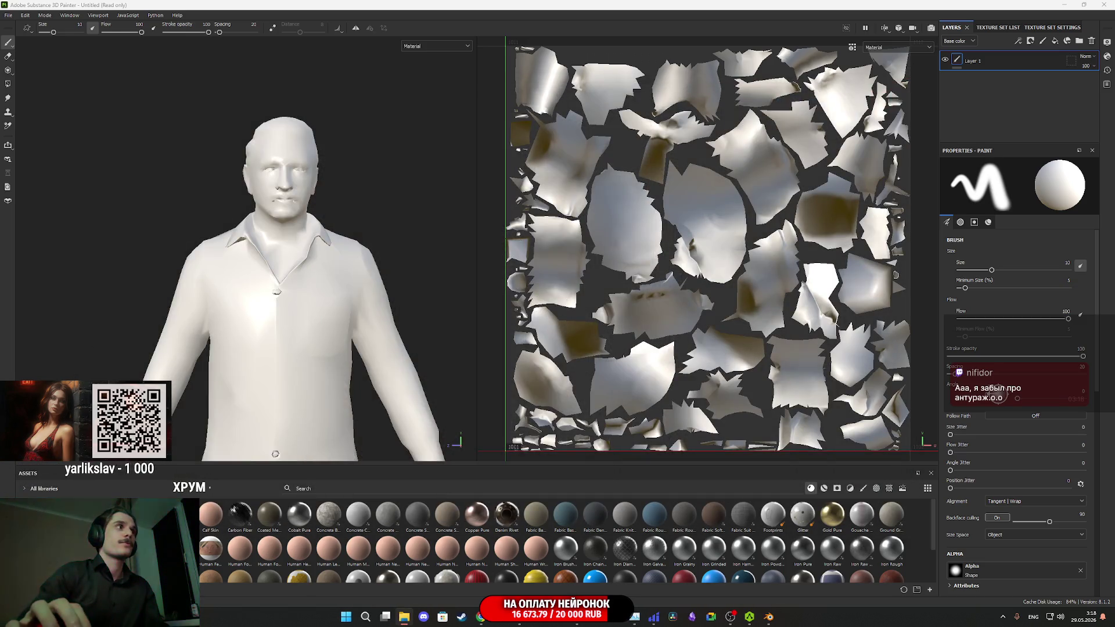
- Import humancharacter3dmodel_basecolor as a texture into project 'Untitled' and set it as base color
left_click_drag(445, 366, 502, 505)
left_click(669, 220)
left_click(668, 228)
left_click(667, 412)
left_click(667, 433)
left_click(620, 426)
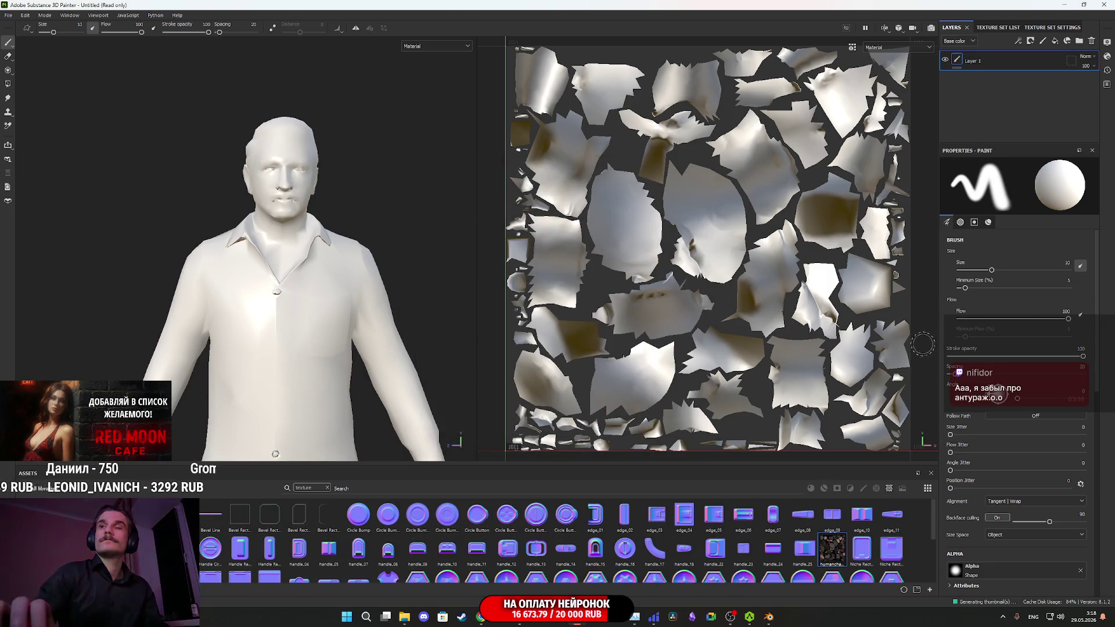
scroll(996, 291, "down", 5)
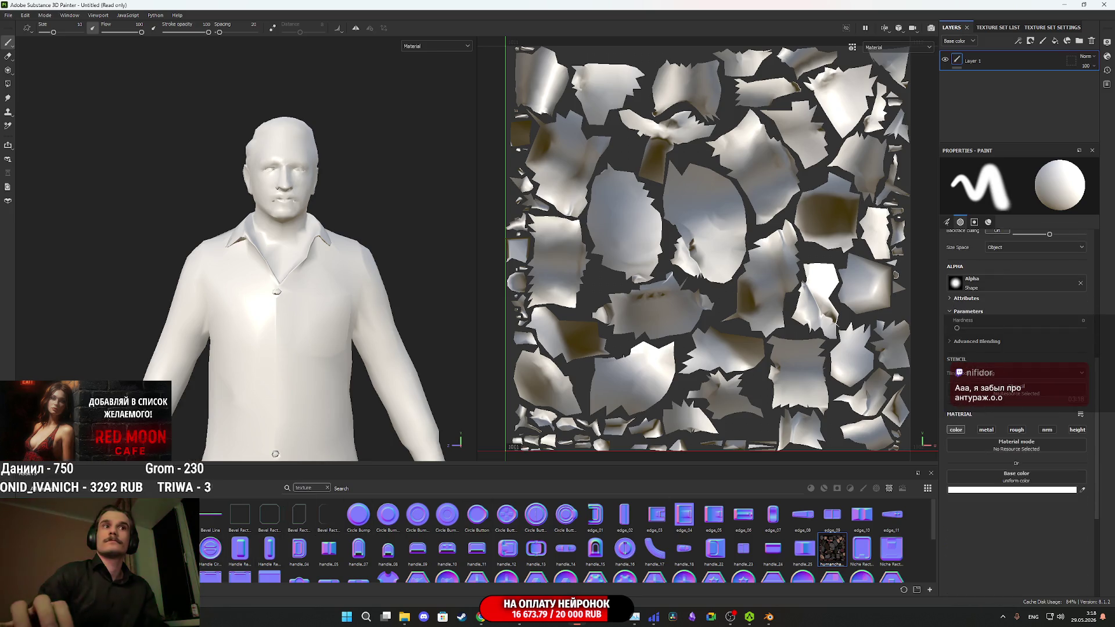
left_click_drag(832, 549, 1016, 479)
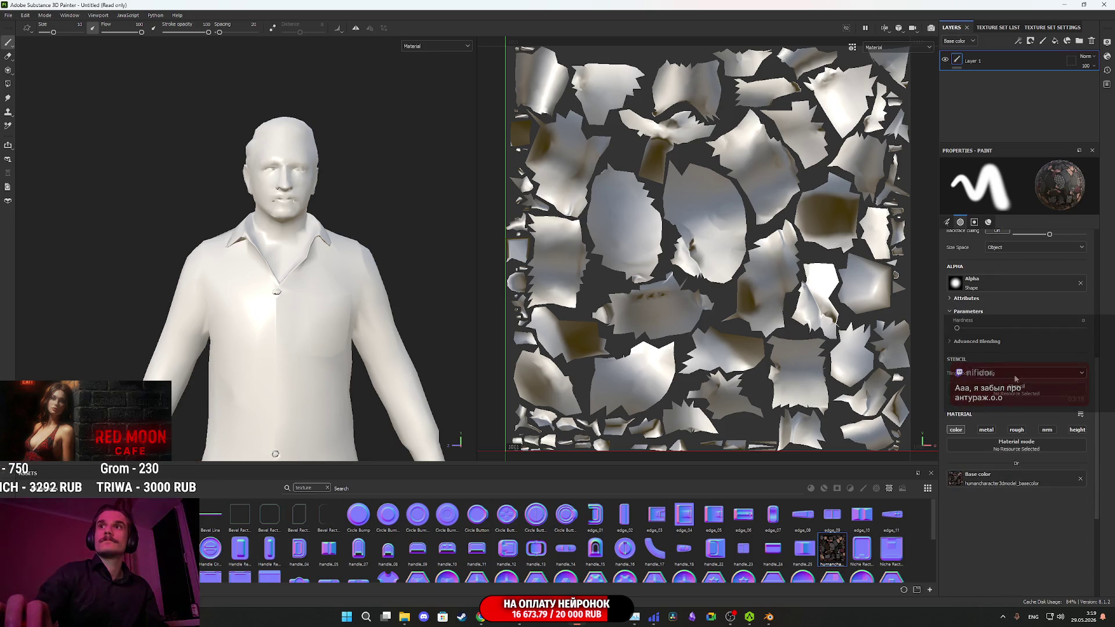
left_click(1091, 41)
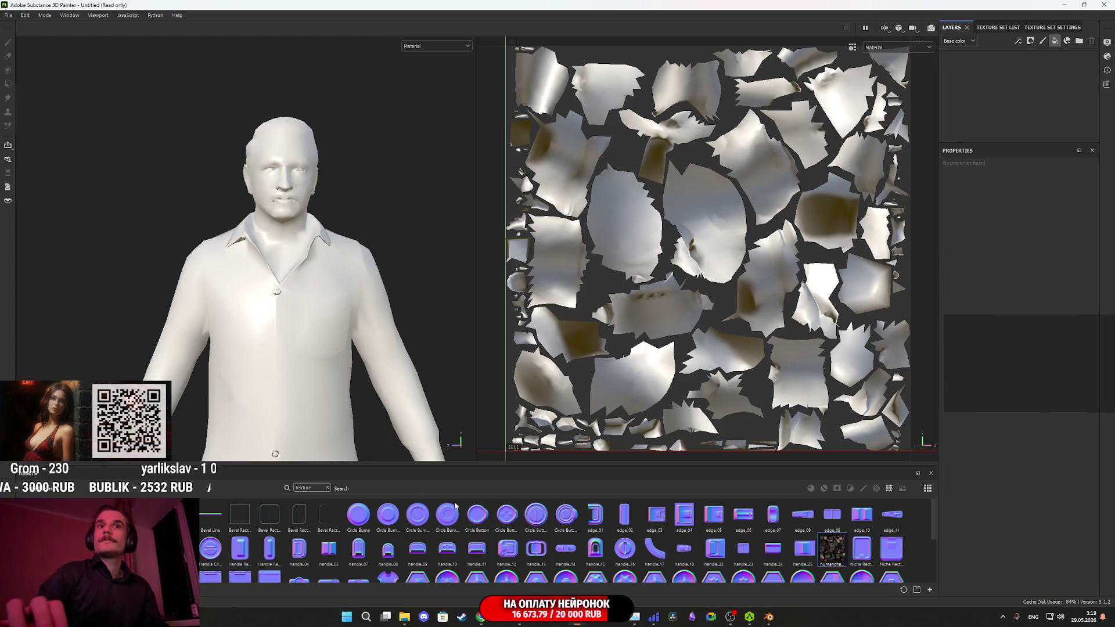
mouse_move(834, 551)
left_mouse_down()
mouse_move(1007, 430)
mouse_move(1039, 369)
left_mouse_up()
scroll(1015, 323, "down", 1)
left_click(1047, 320)
left_click(1077, 320)
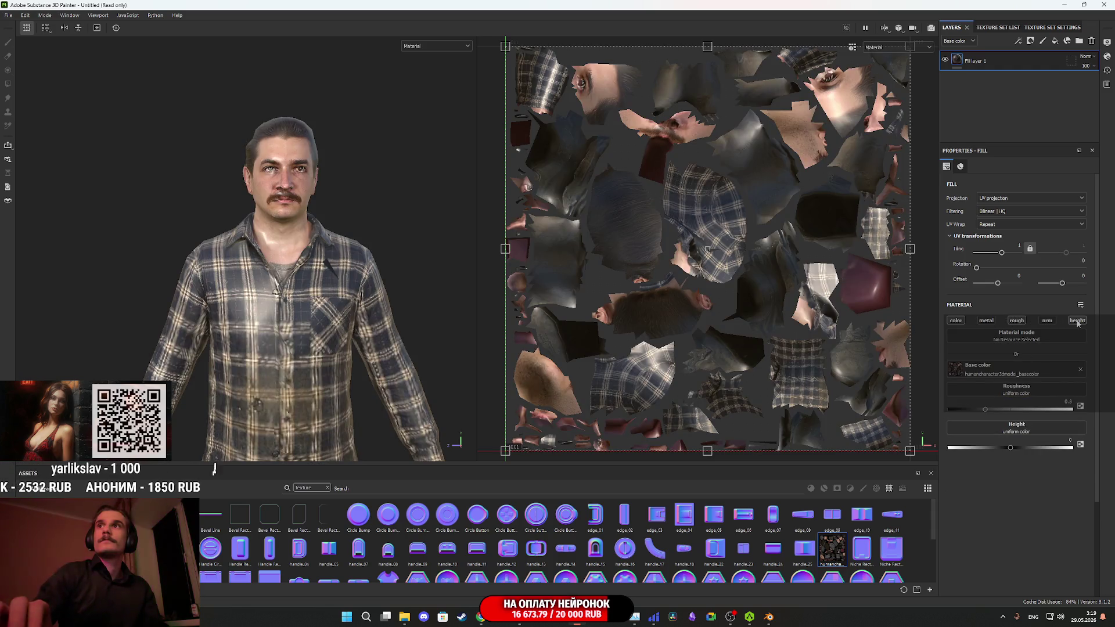
left_click_drag(983, 413, 868, 412)
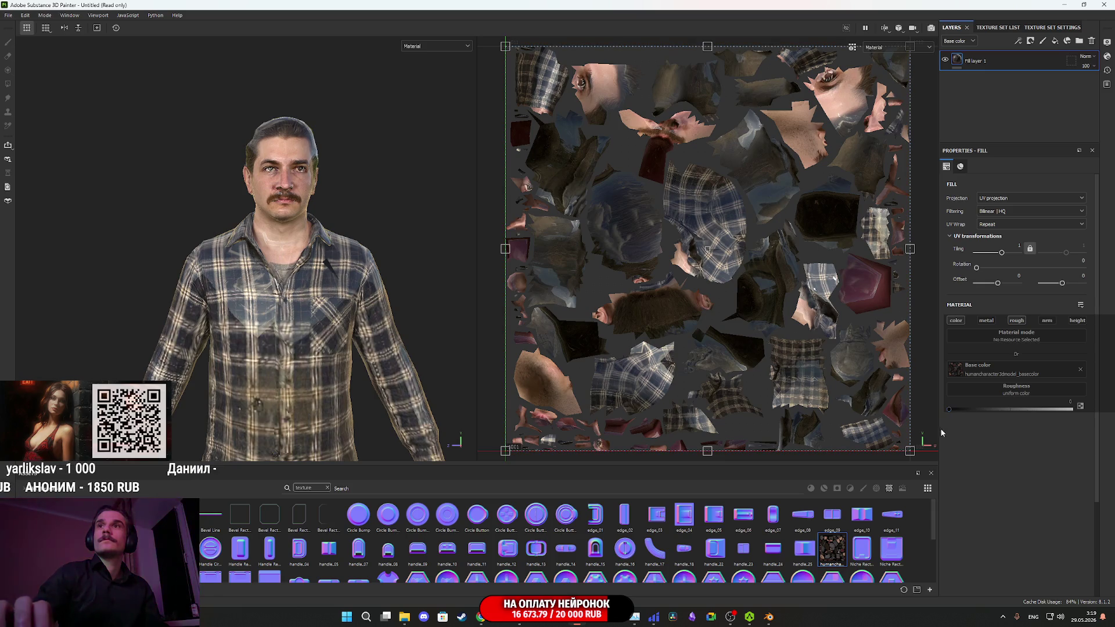
left_click_drag(948, 409, 1071, 409)
scroll(344, 228, "up", 5)
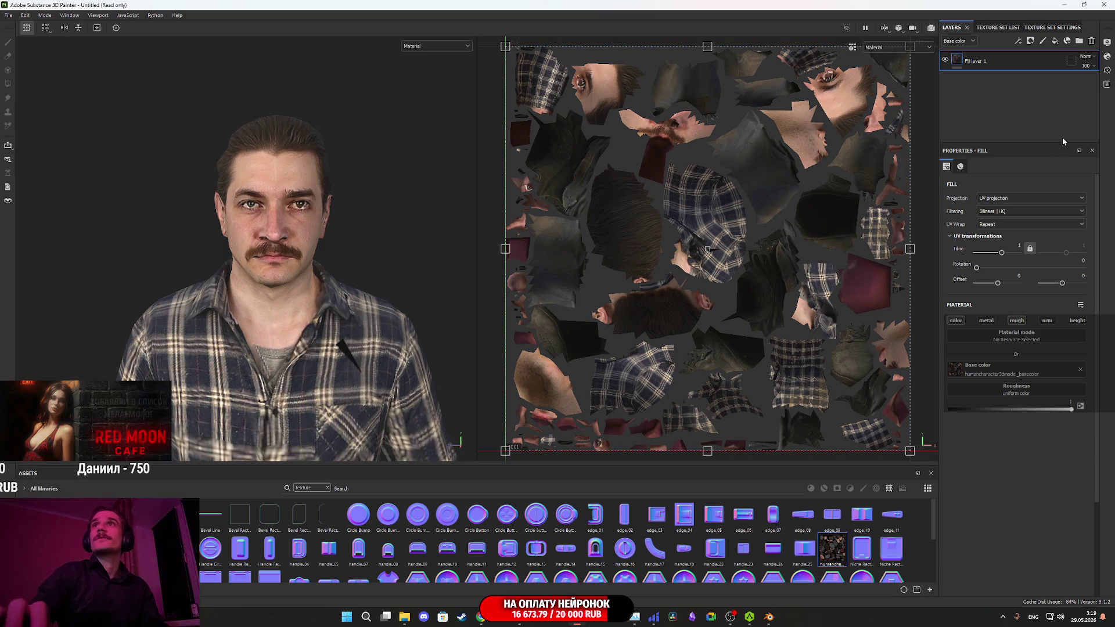
left_click(1055, 42)
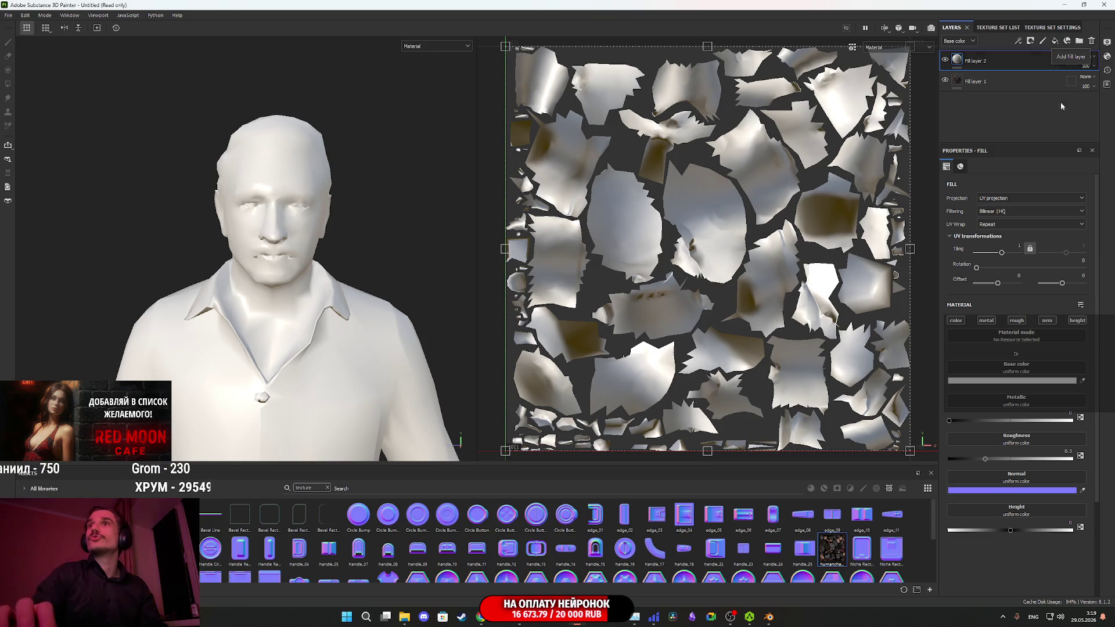
- Disable the metallic, roughness, normal and height channels on the fill layer
left_click(986, 322)
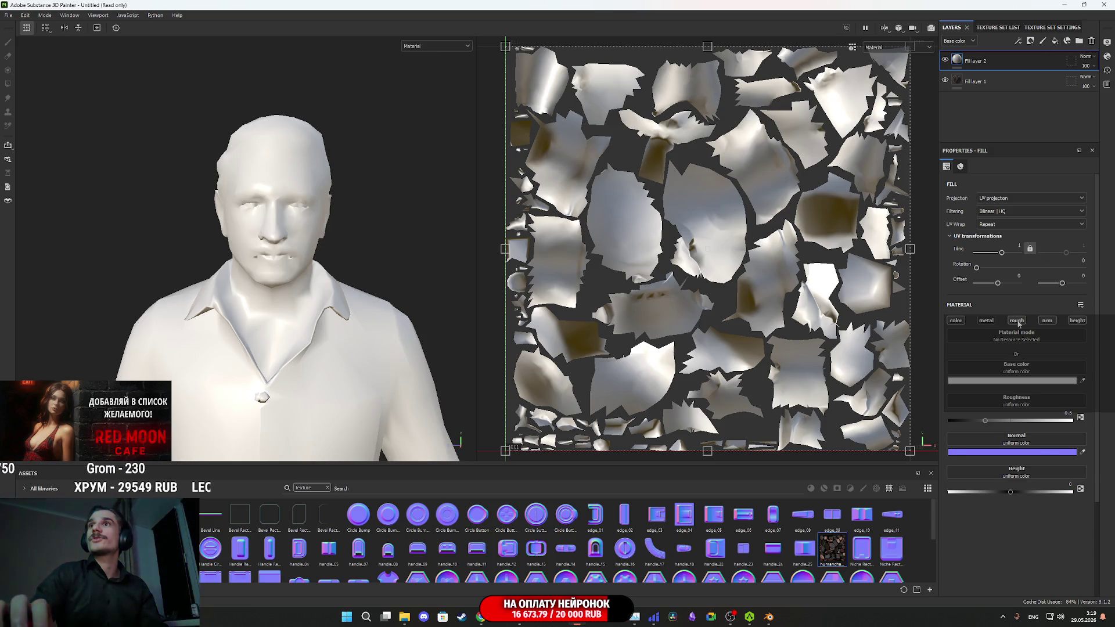
left_click(1017, 322)
left_click(1047, 321)
left_click(1077, 321)
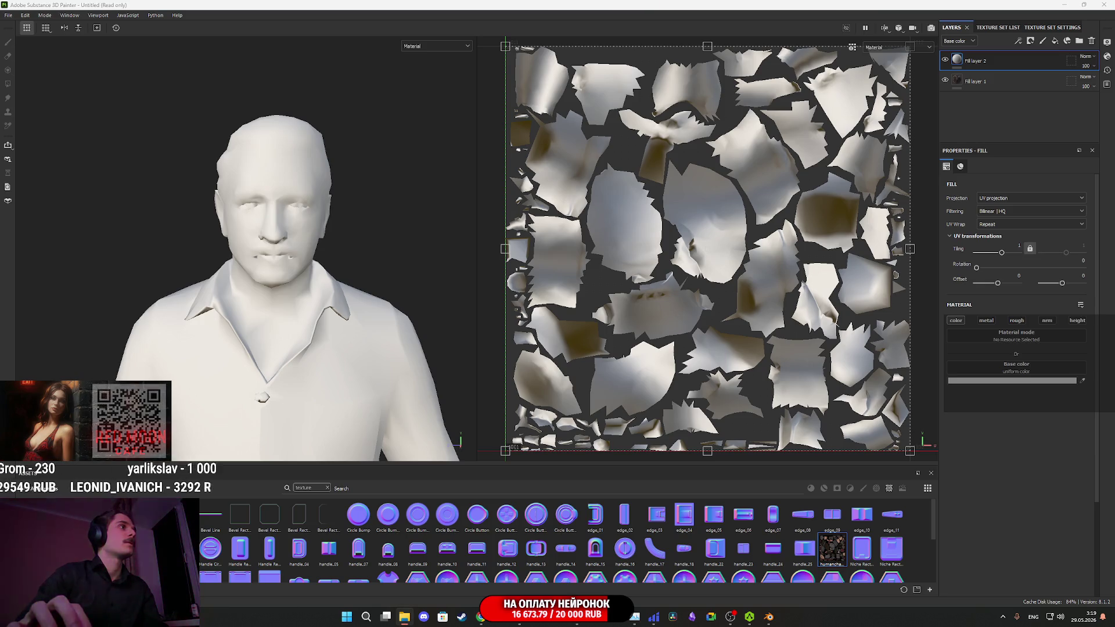
- Import image (25).jpg as a texture and make it the fill layer's base color
mouse_move(391, 417)
left_mouse_down()
mouse_move(386, 401)
mouse_move(447, 552)
left_mouse_up()
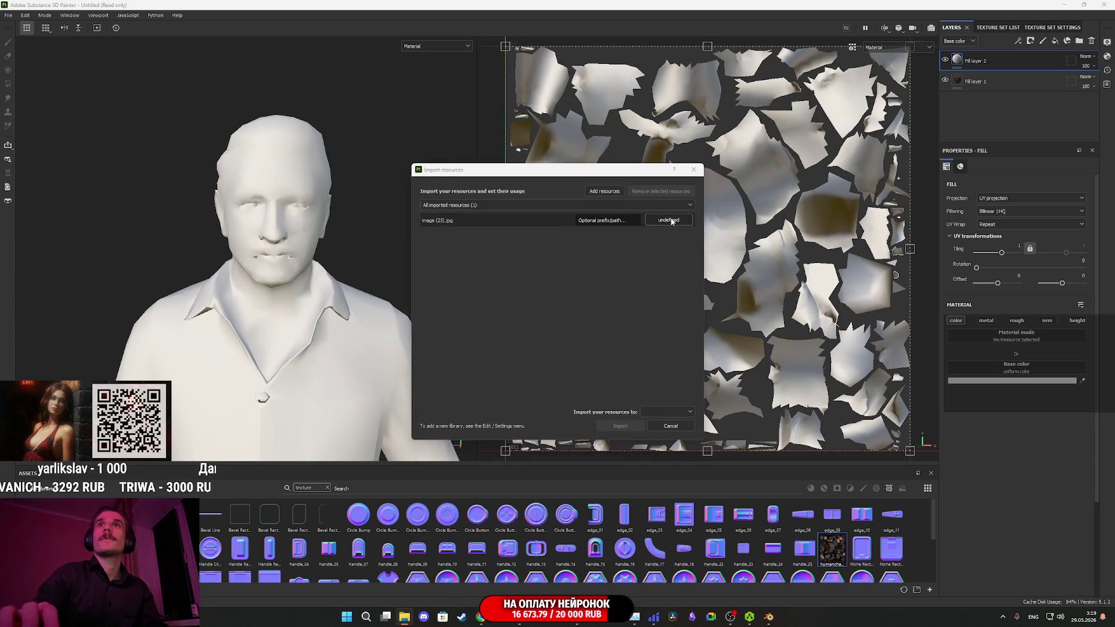
left_click(672, 223)
left_click(694, 258)
left_click(668, 412)
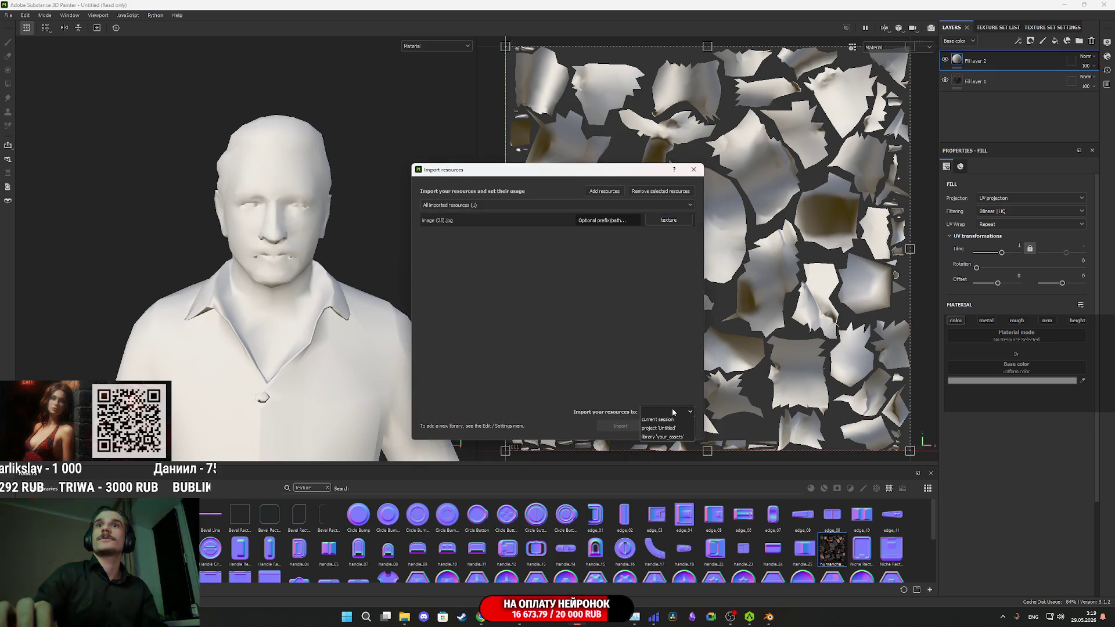
left_click(665, 430)
left_click(620, 425)
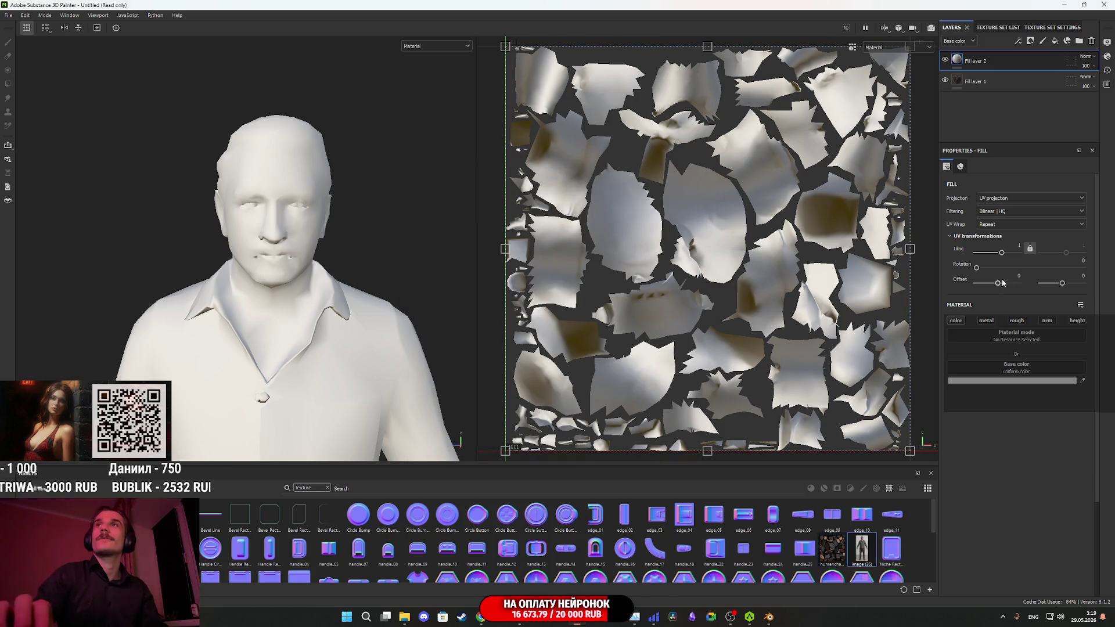
left_click_drag(873, 535, 1020, 375)
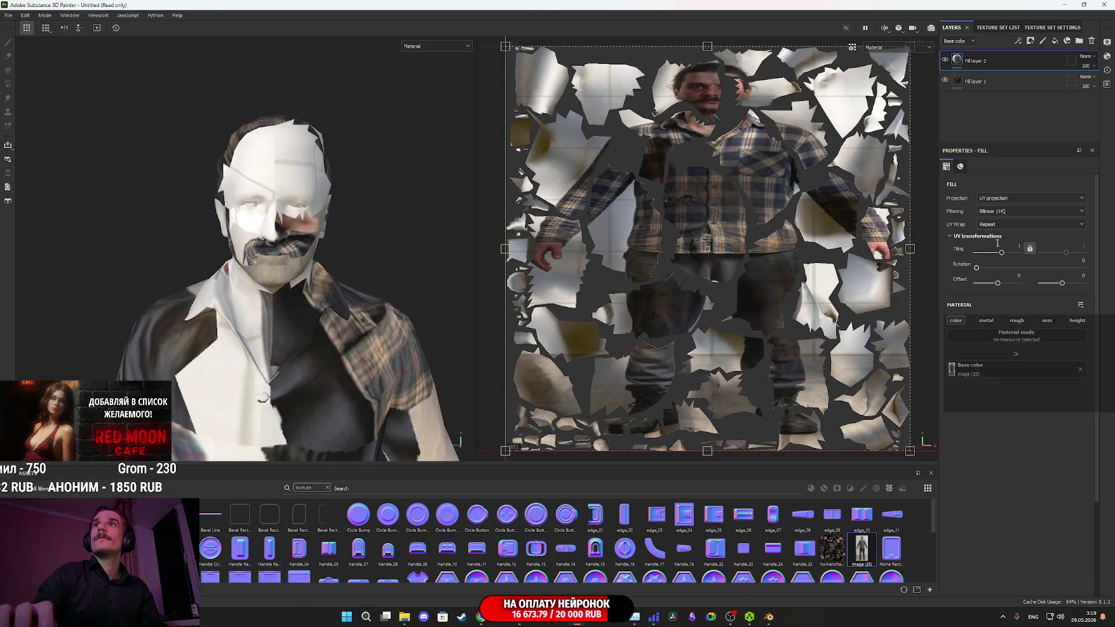
- Bring up Chrome's Twitch stream manager tab
mouse_move(477, 613)
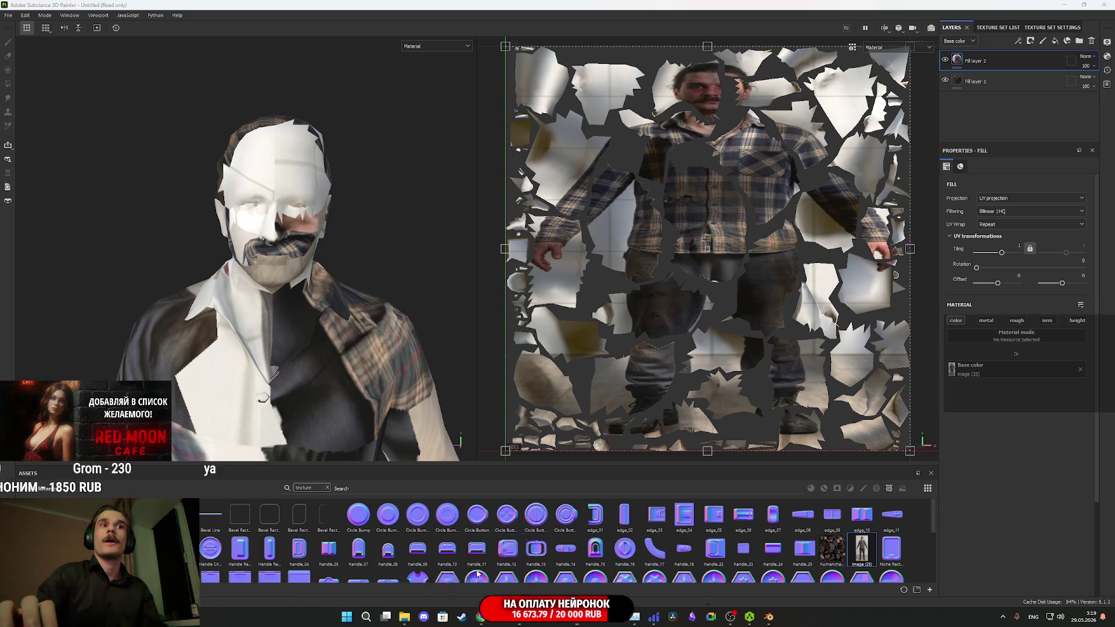
left_click(482, 561)
left_click(151, 9)
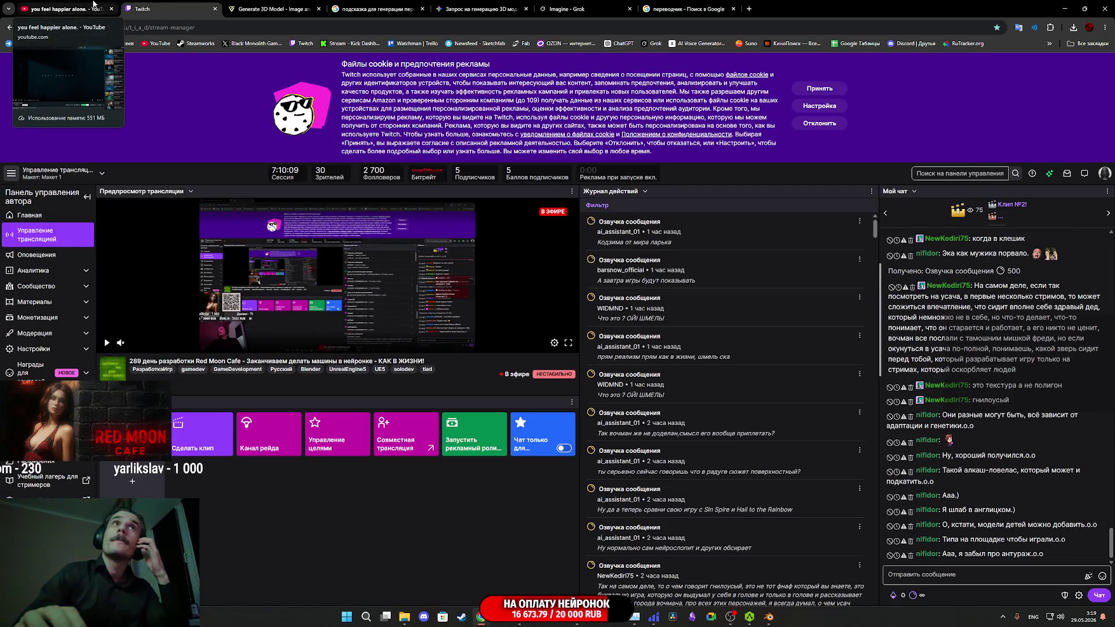
- Play the 'stay calm.' YouTube video, visit the Grok tab, then minimize Chrome
left_click(93, 7)
left_click(411, 293)
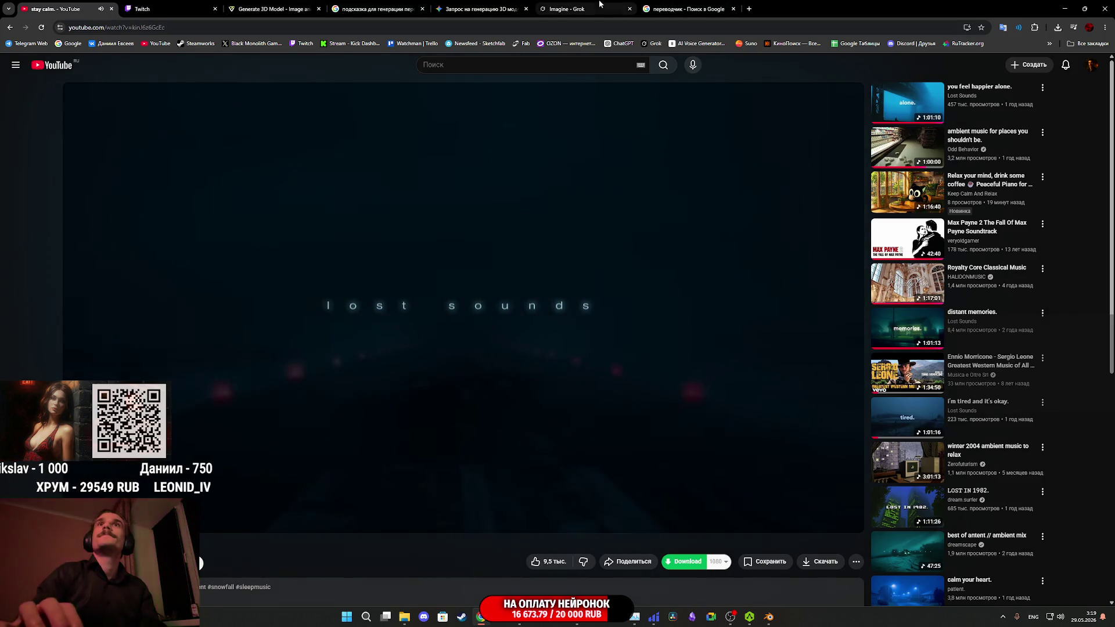
left_click(604, 7)
left_click(1064, 8)
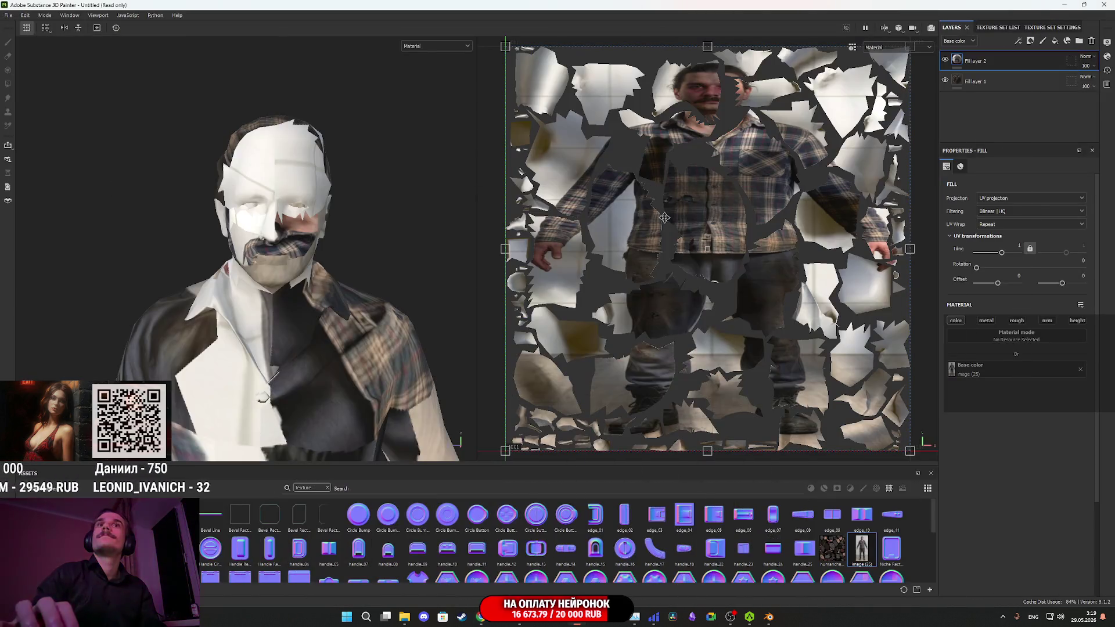
- Switch the fill to Warp projection and rotate the projection to face the character's front
left_click(1005, 201)
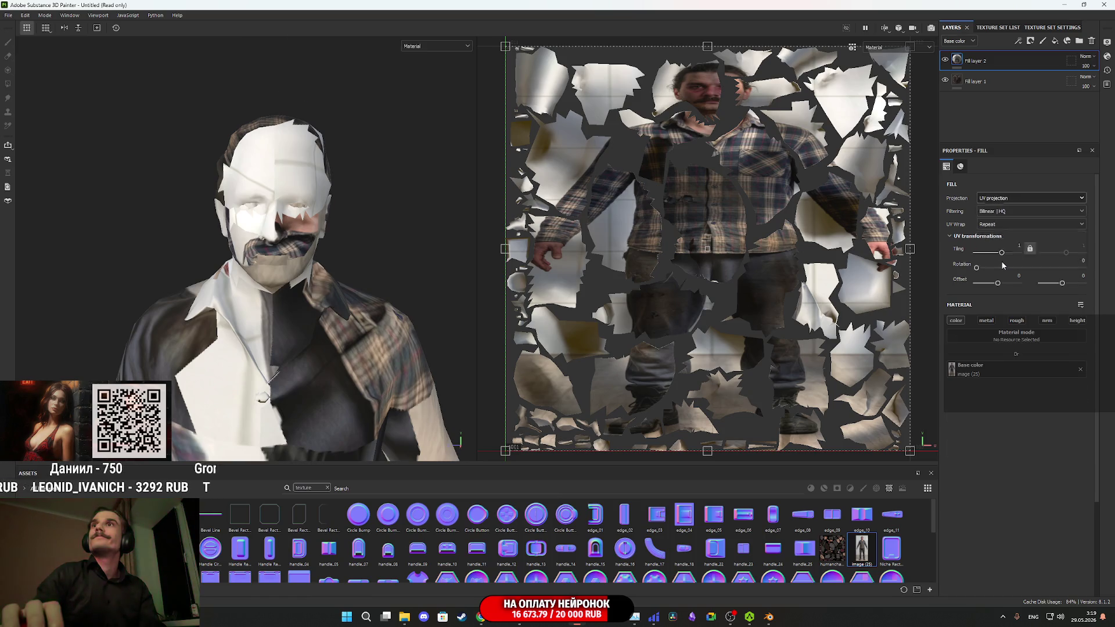
left_click(993, 260)
scroll(473, 267, "down", 3)
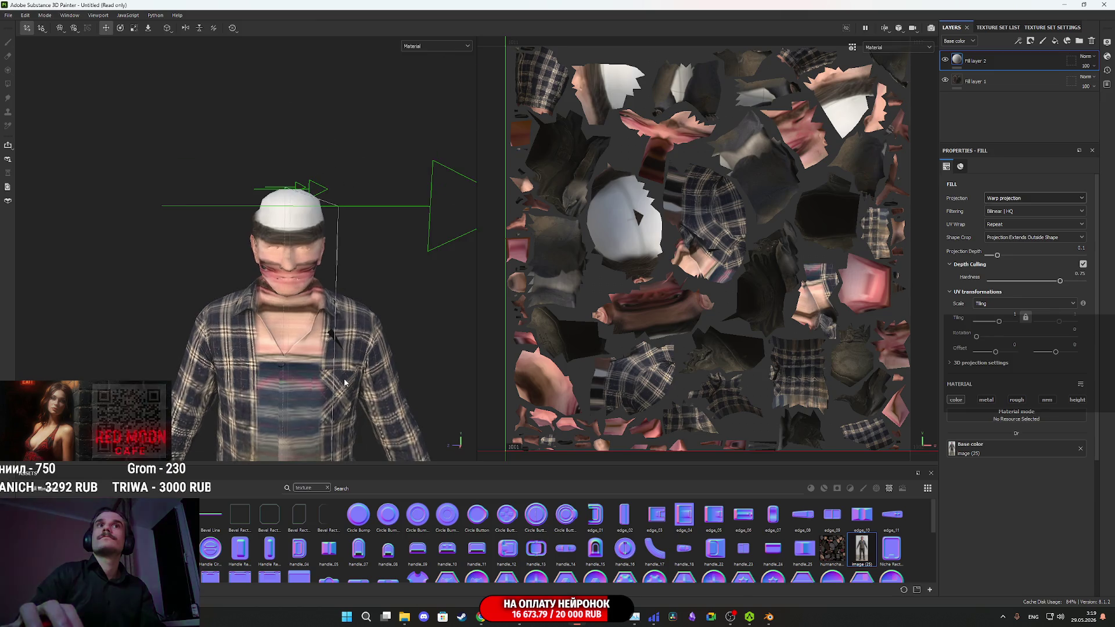
scroll(345, 383, "down", 5)
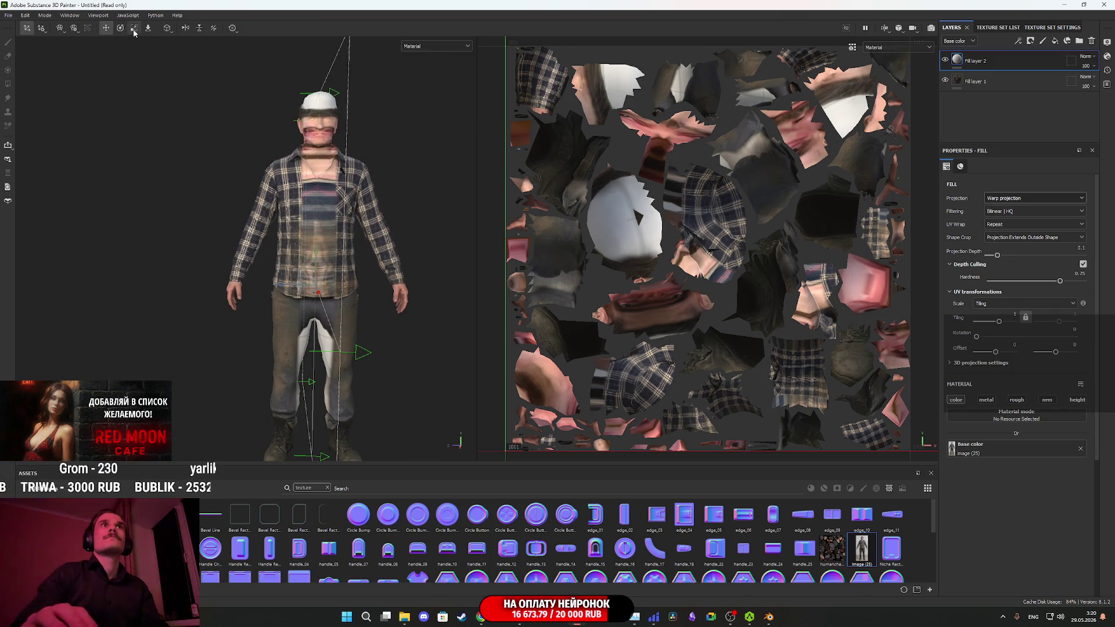
left_click(120, 28)
left_click_drag(339, 299, 405, 279)
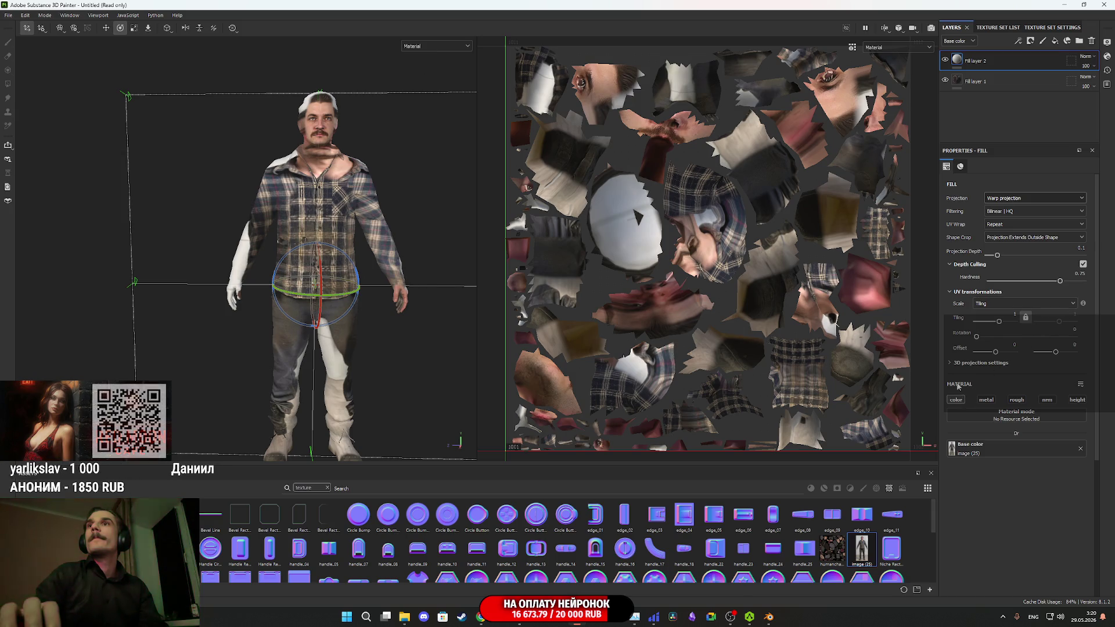
- Raise the 3D projection depth from 0.1 to 0.25
left_click(951, 363)
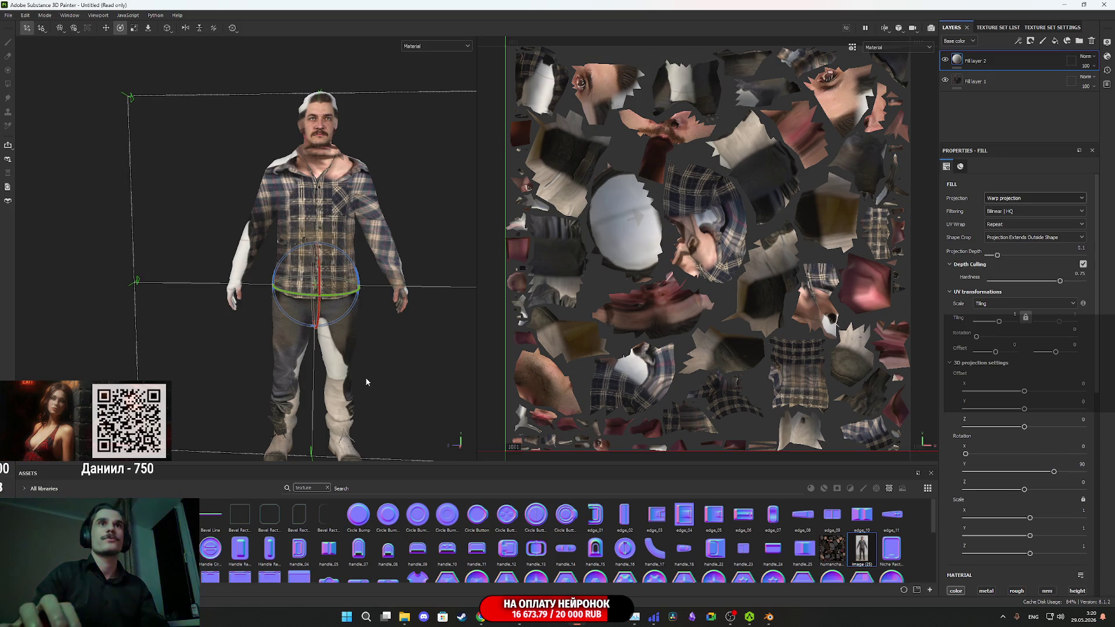
left_click_drag(367, 382, 386, 374)
key("w")
mouse_move(340, 331)
left_mouse_down()
mouse_move(364, 344)
mouse_move(341, 302)
mouse_move(352, 303)
mouse_move(310, 332)
mouse_move(306, 318)
left_mouse_up()
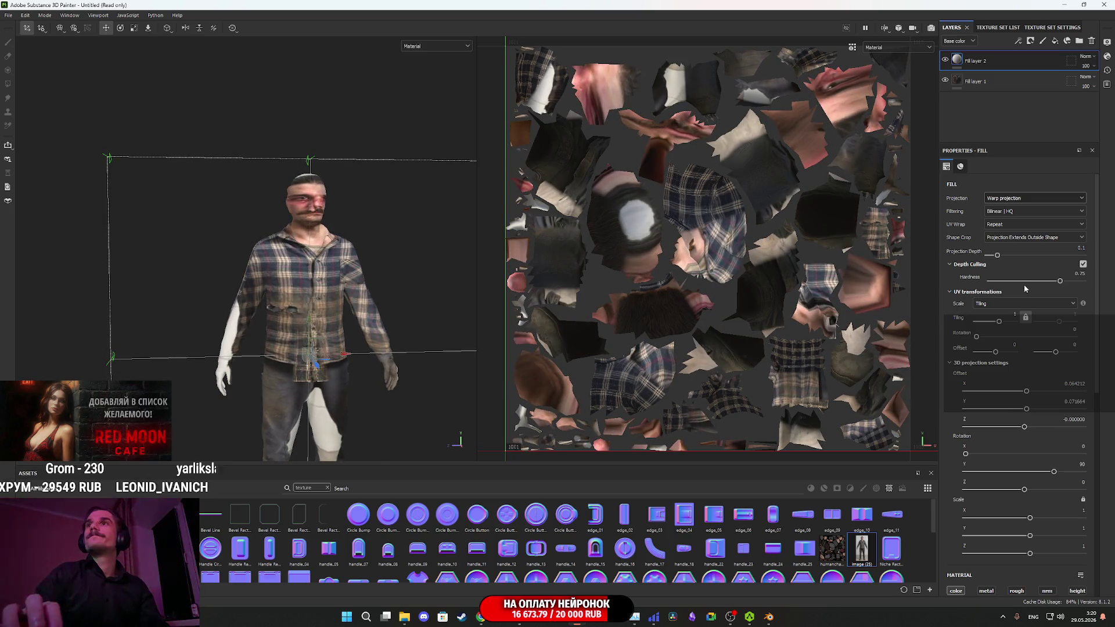
mouse_move(999, 256)
left_mouse_down()
mouse_move(1012, 256)
mouse_move(1024, 282)
left_mouse_up()
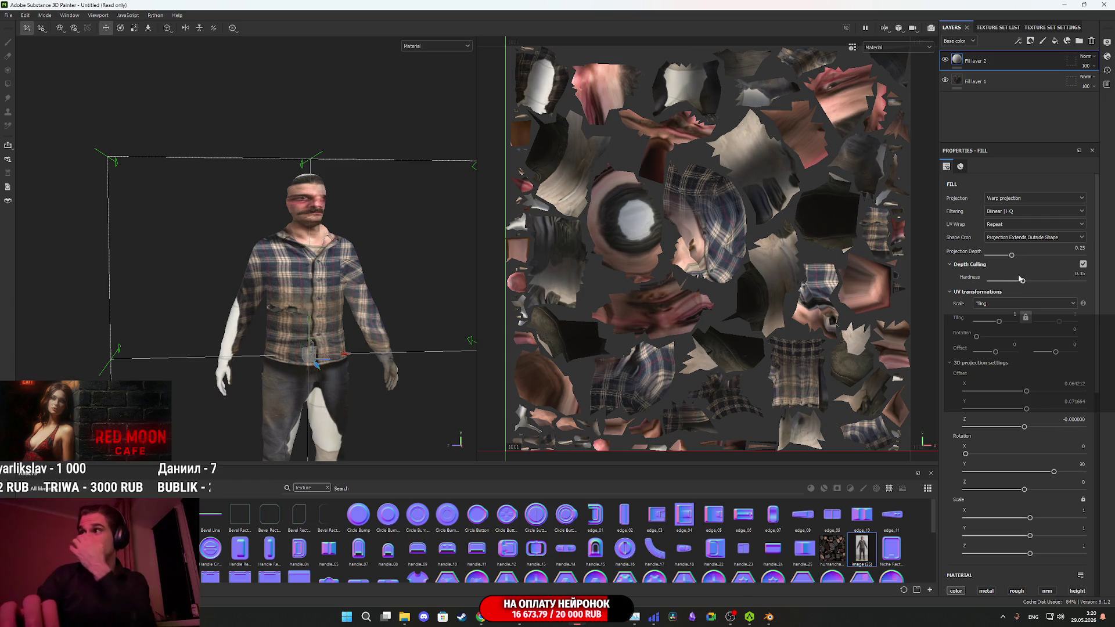
- Narrow the projected photo horizontally by reducing Scale X
scroll(394, 275, "up", 5)
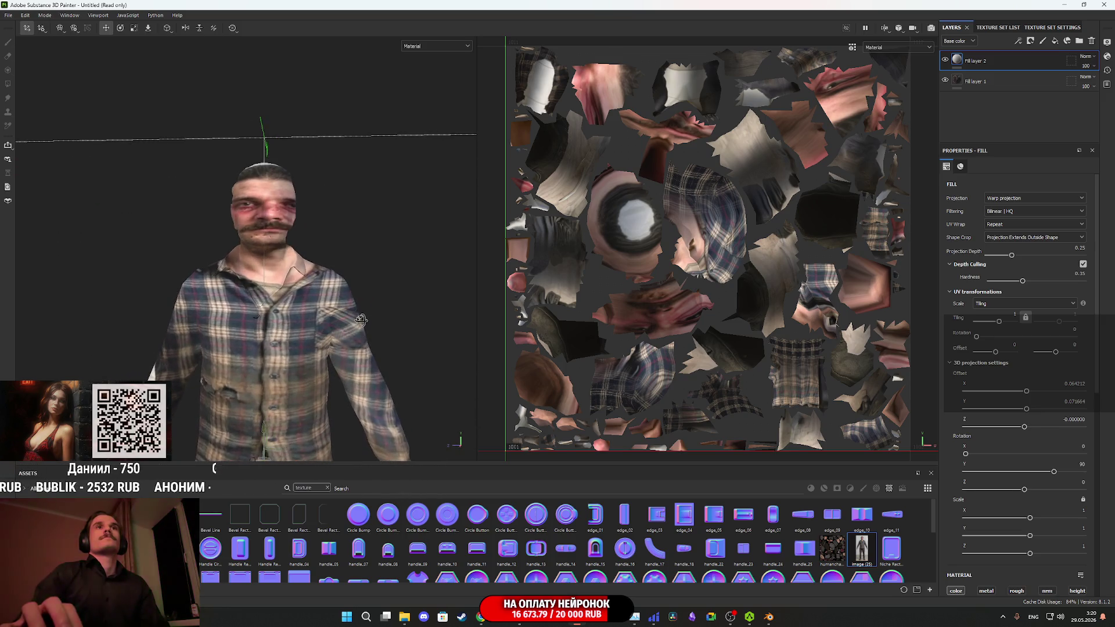
scroll(321, 303, "down", 5)
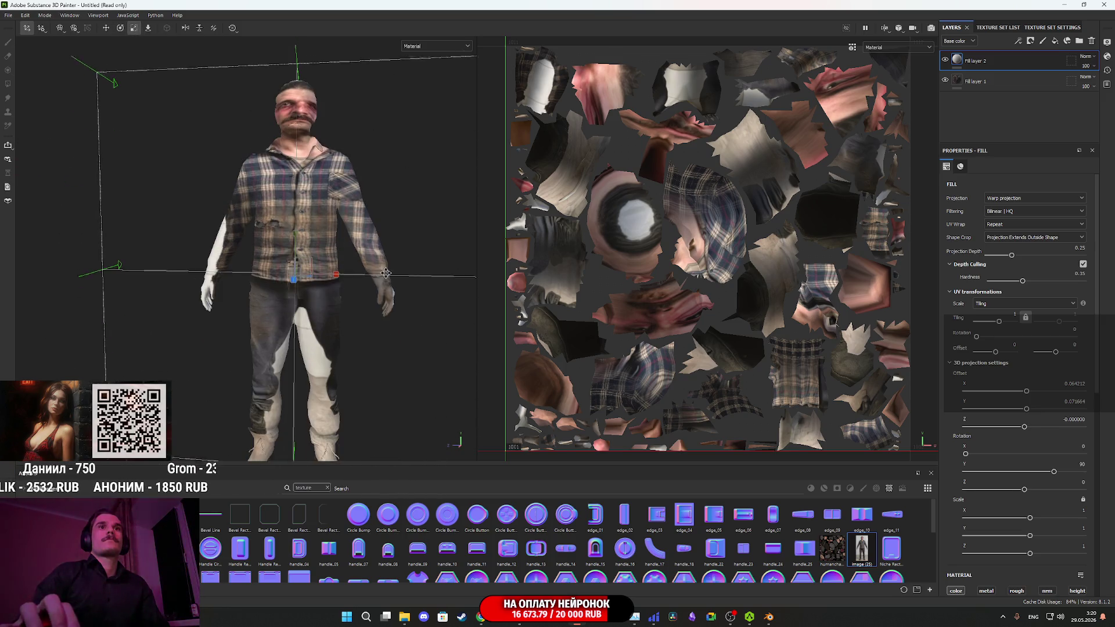
mouse_move(336, 261)
left_mouse_down()
mouse_move(241, 263)
mouse_move(255, 263)
left_mouse_up()
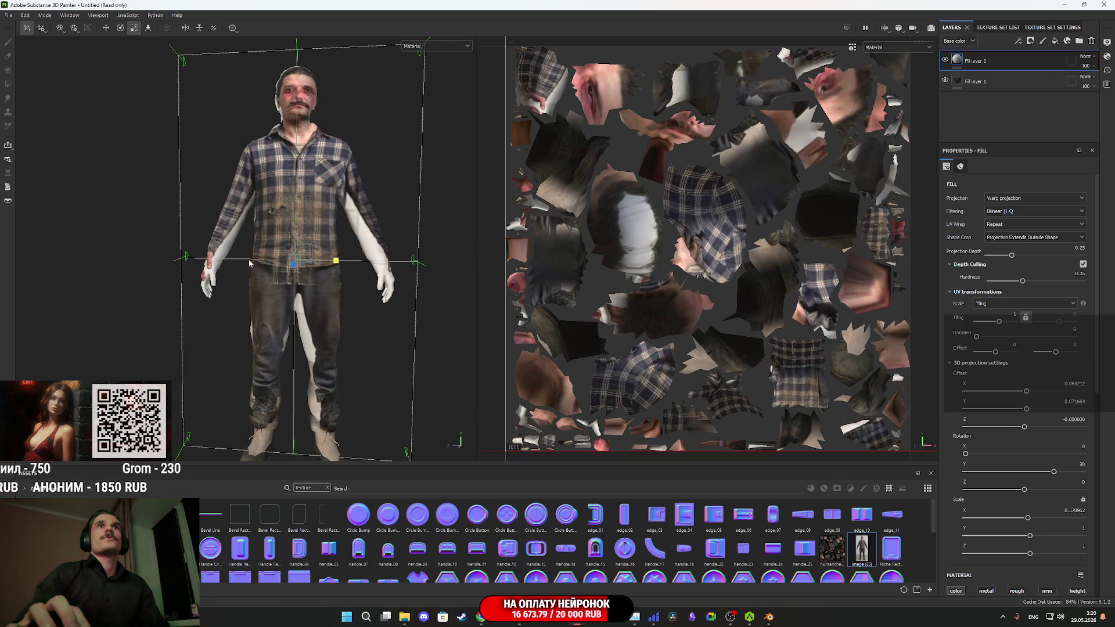
scroll(386, 370, "up", 5)
mouse_move(387, 370)
left_mouse_down()
mouse_move(367, 411)
mouse_move(356, 405)
mouse_move(363, 378)
mouse_move(295, 351)
left_mouse_up()
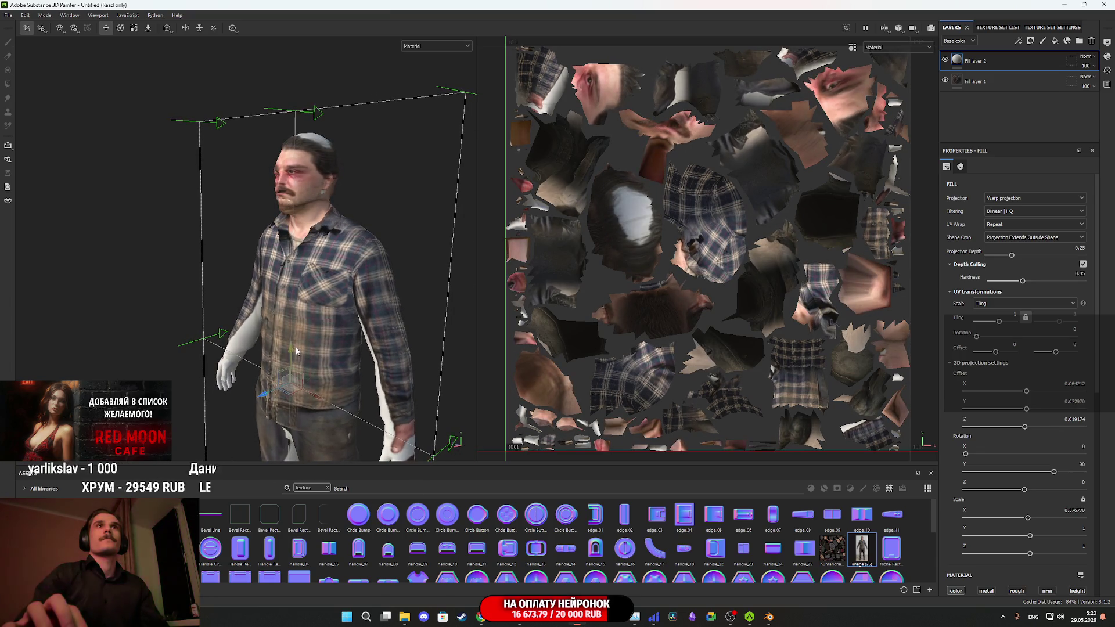
- Stretch the projected photo taller to Scale Y 1.096 and shift it slightly down
left_click(134, 28)
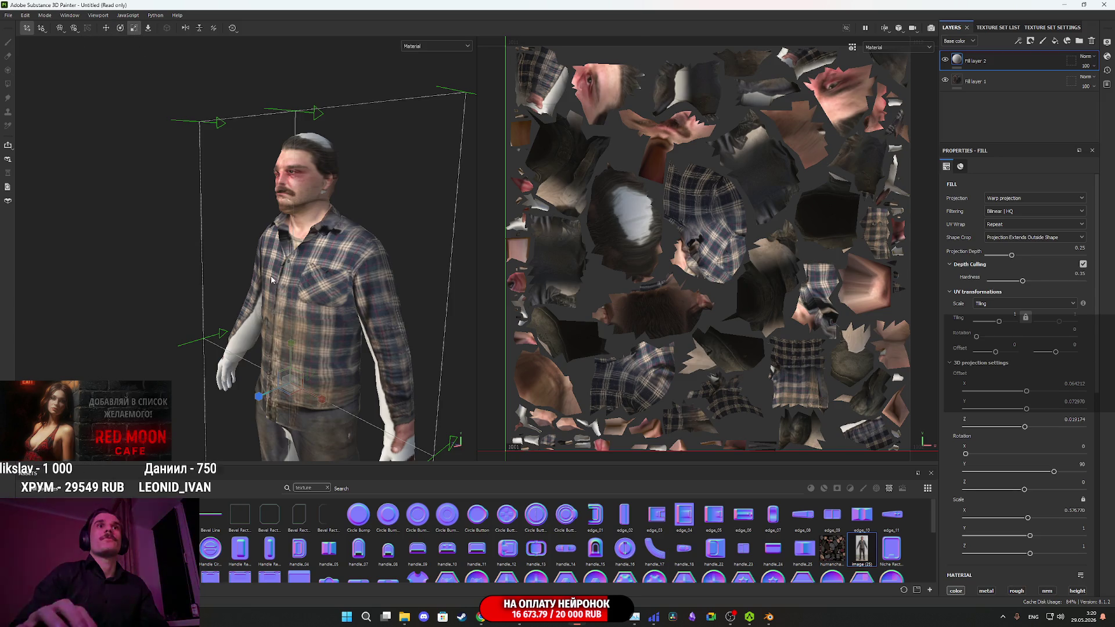
mouse_move(295, 351)
left_mouse_down()
mouse_move(290, 319)
mouse_move(294, 363)
left_mouse_up()
key("w")
left_click_drag(294, 368, 308, 282)
scroll(308, 281, "up", 10)
- Narrow the projection box around the character, checking from the left profile
mouse_move(409, 399)
left_mouse_down()
mouse_move(286, 362)
mouse_move(211, 368)
mouse_move(229, 350)
mouse_move(286, 348)
mouse_move(447, 372)
mouse_move(414, 375)
left_mouse_up()
scroll(415, 375, "down", 10)
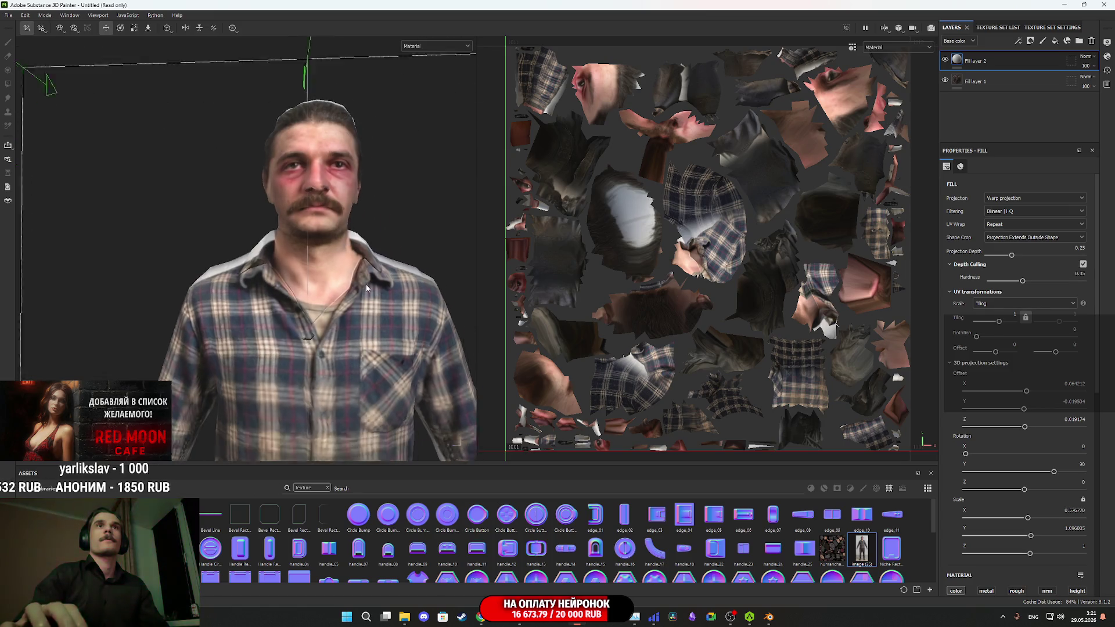
scroll(361, 284, "down", 5)
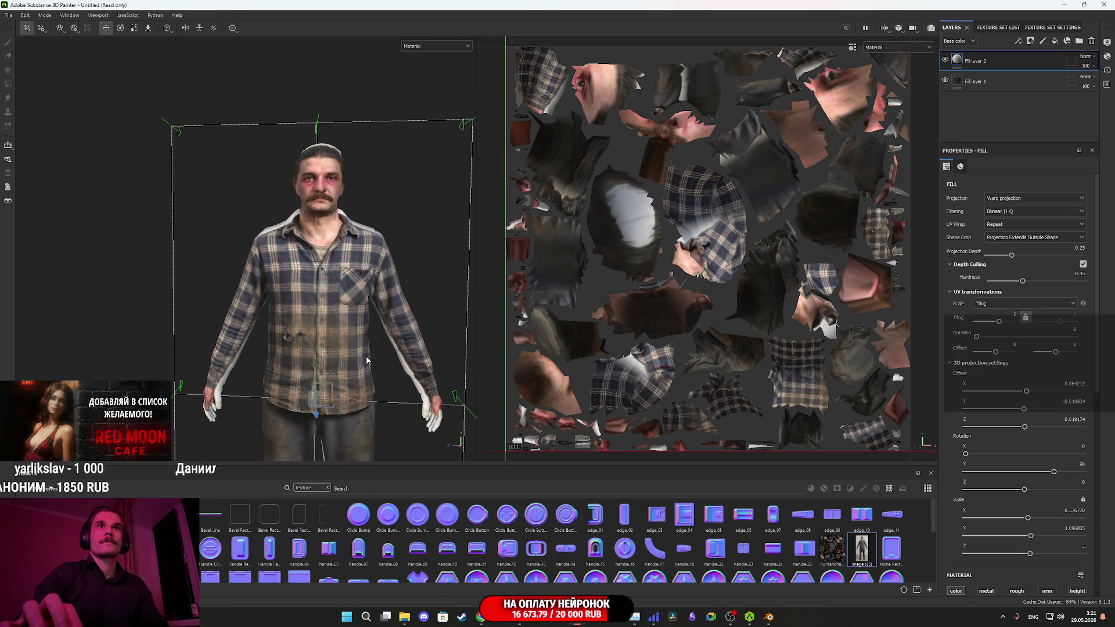
left_click(135, 29)
mouse_move(358, 405)
left_mouse_down()
mouse_move(339, 406)
mouse_move(352, 399)
left_mouse_up()
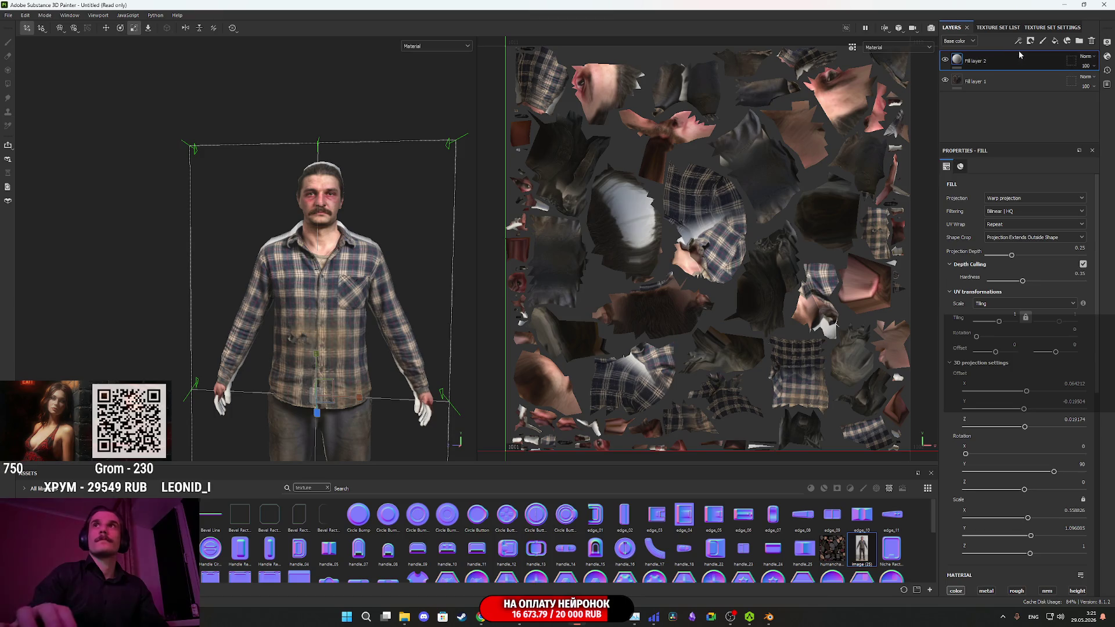
- Toggle Fill layer 2's visibility repeatedly to compare the model with and without the photo
left_click(945, 59)
left_click(946, 59)
left_click(945, 59)
left_click(946, 59)
left_click(945, 59)
left_click(945, 59)
left_click(945, 59)
left_click(946, 59)
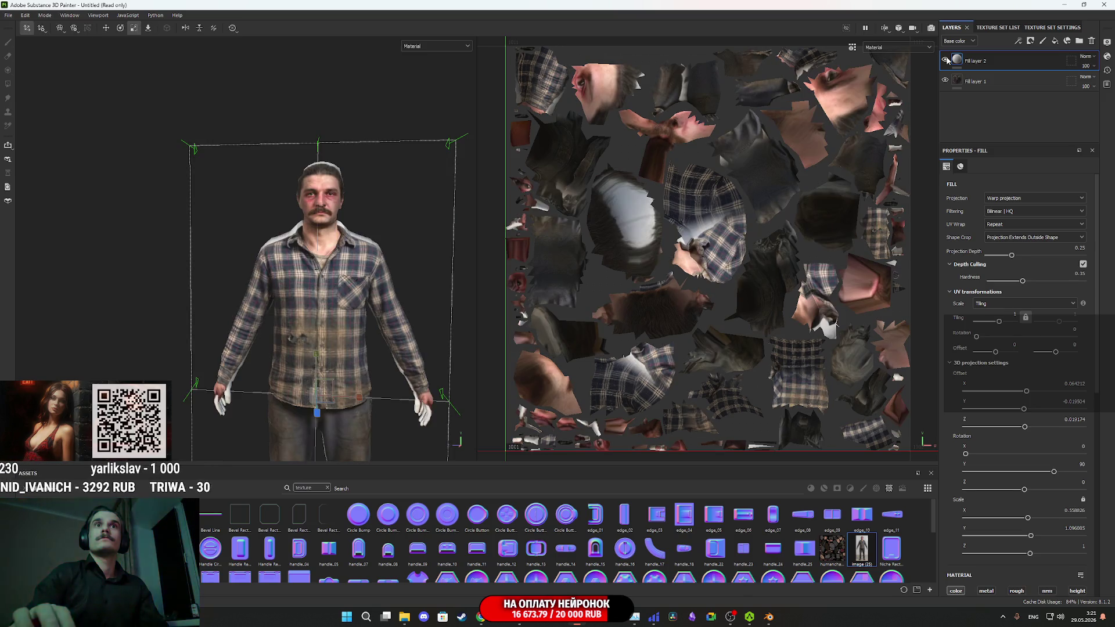
left_click(946, 60)
left_click(946, 60)
left_click(945, 59)
left_click(945, 59)
left_click(946, 59)
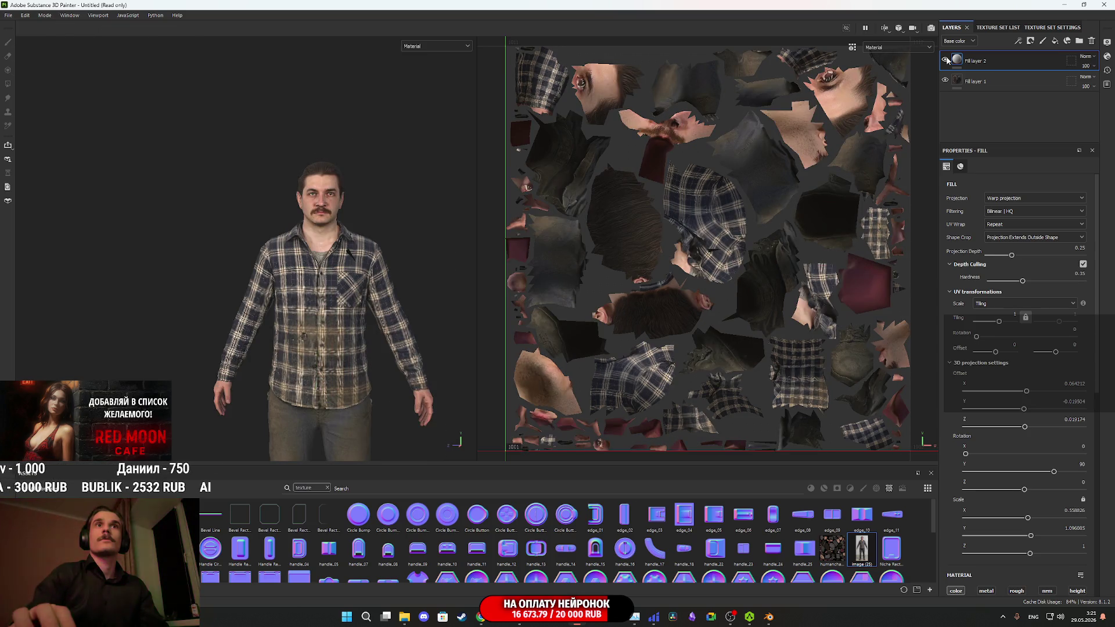
left_click(946, 60)
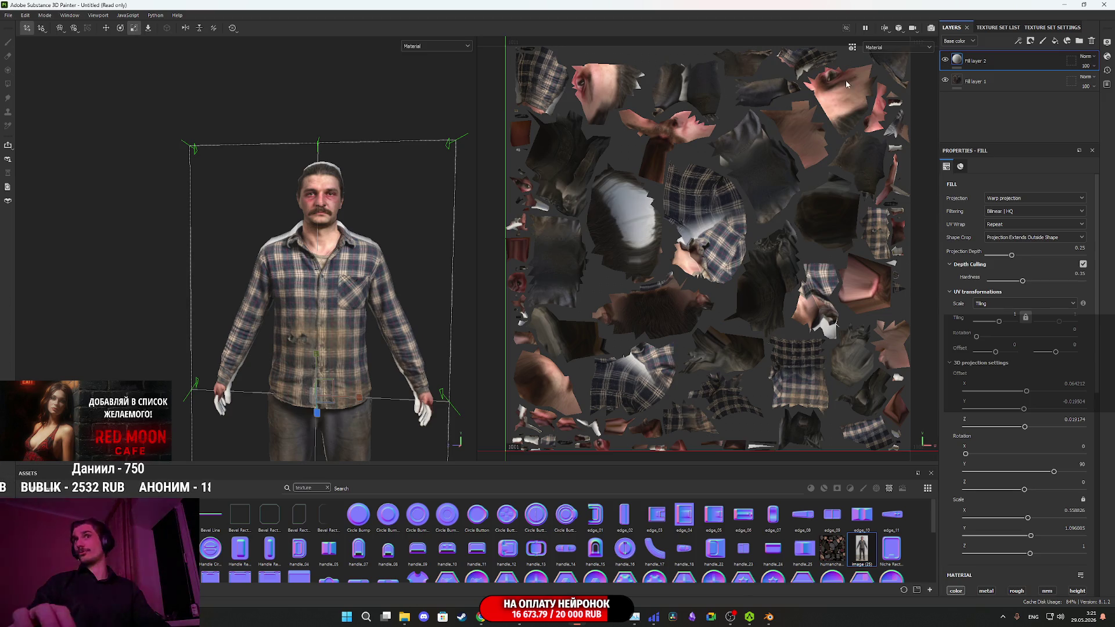
scroll(313, 274, "up", 2)
mouse_move(314, 275)
left_mouse_down()
mouse_move(328, 243)
mouse_move(446, 224)
left_mouse_up()
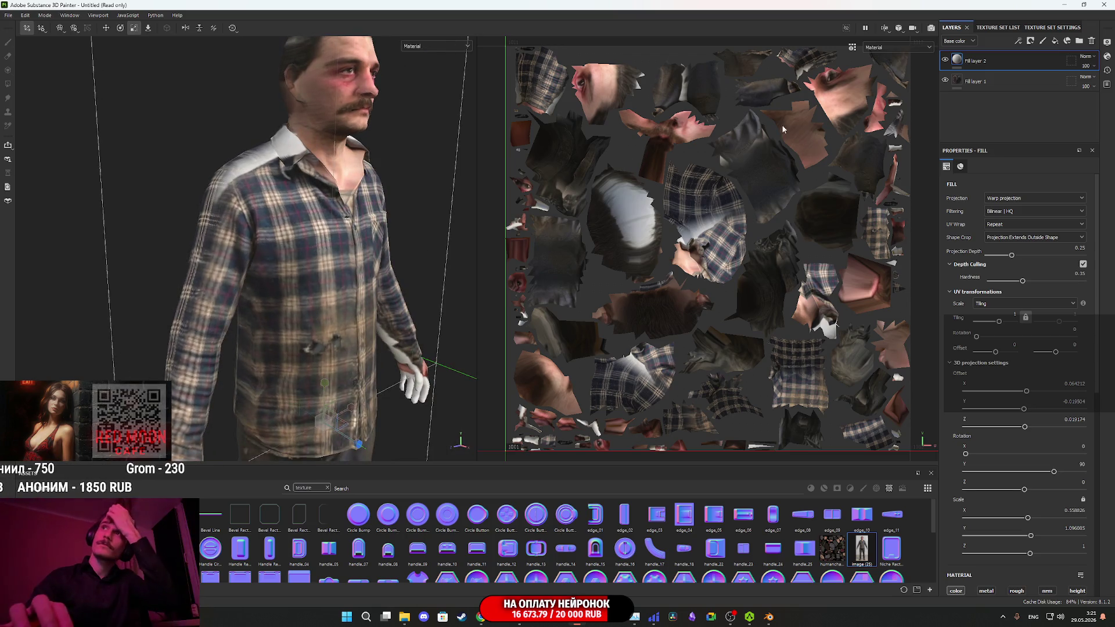
- Narrow the projected photo horizontally from a front view of the model
left_click_drag(480, 238, 311, 329)
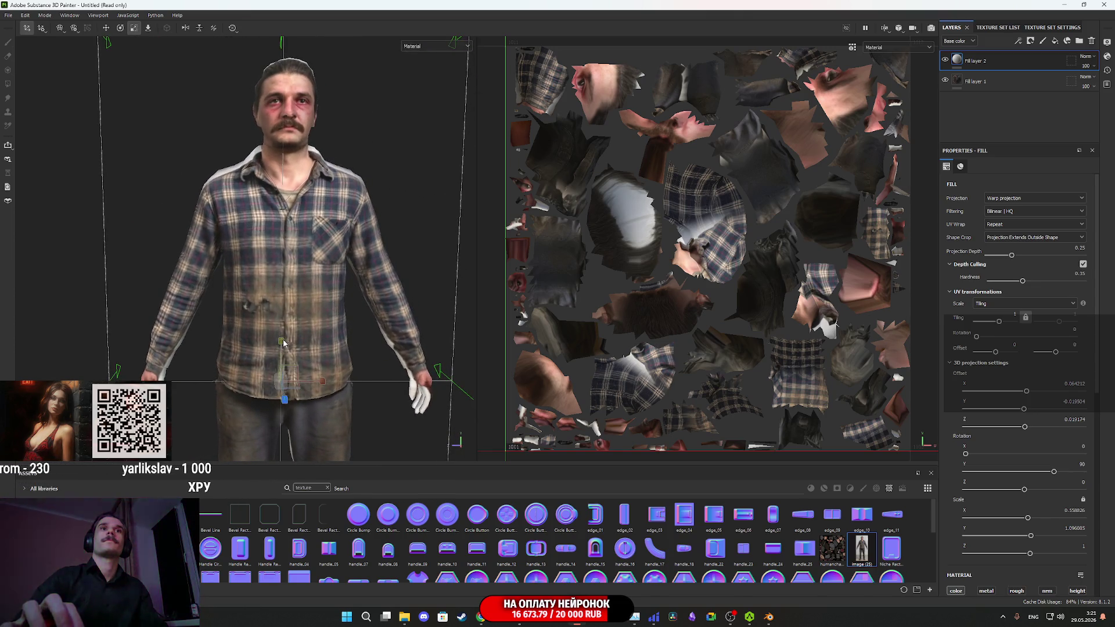
mouse_move(317, 383)
left_mouse_down()
mouse_move(301, 382)
mouse_move(279, 346)
mouse_move(215, 302)
mouse_move(137, 279)
left_mouse_up()
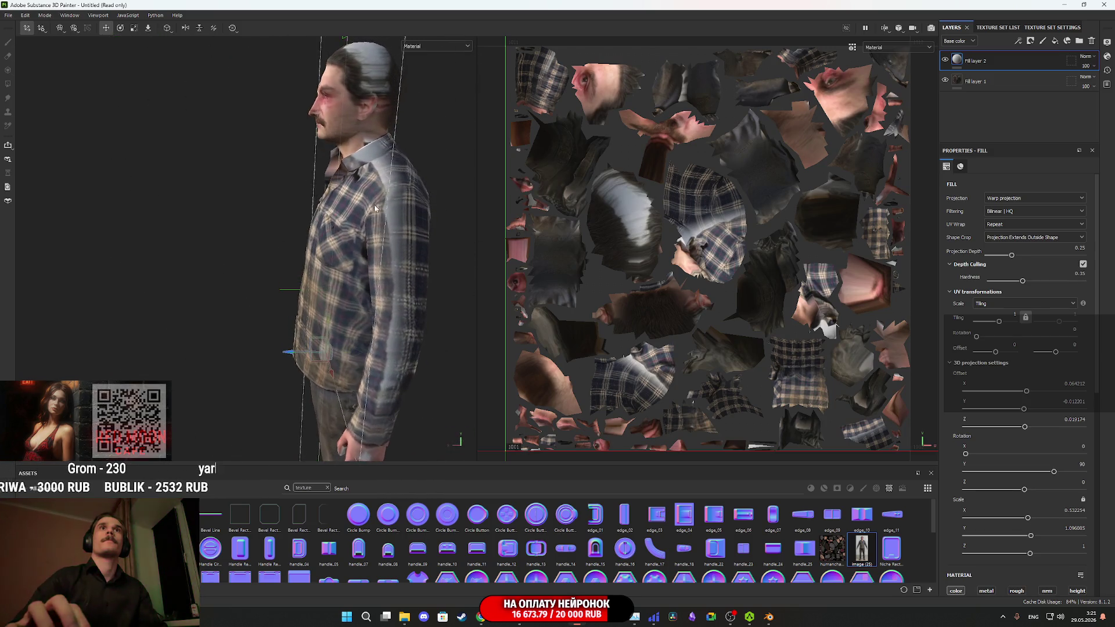
scroll(312, 289, "up", 5)
mouse_move(375, 326)
left_mouse_down()
mouse_move(456, 329)
mouse_move(407, 323)
left_mouse_up()
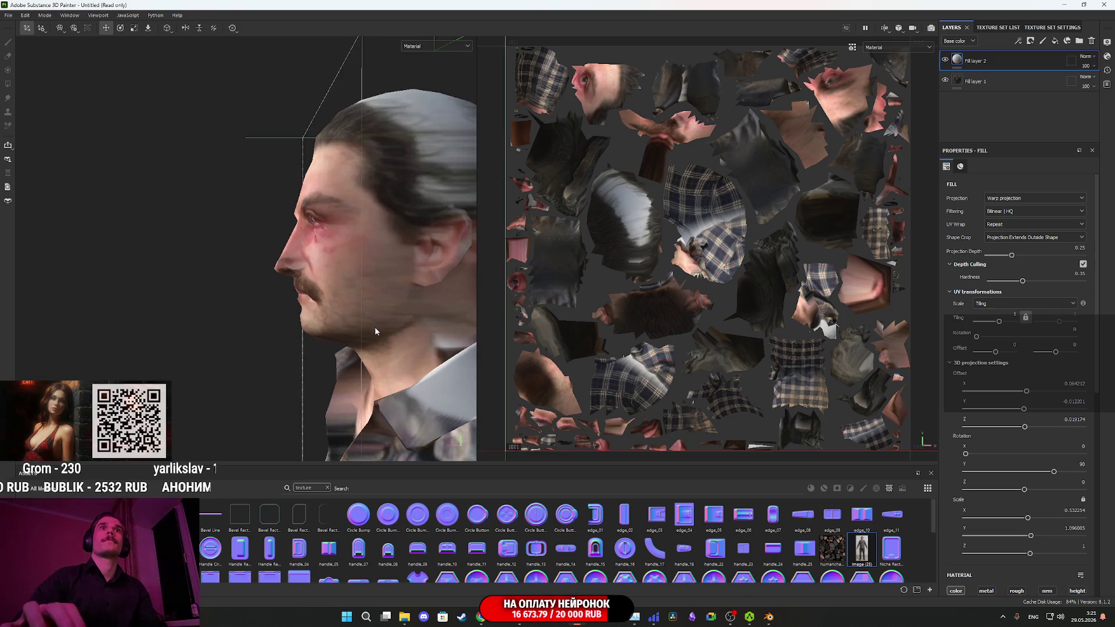
- Nudge the projected photo down so it sits on the shirt
scroll(361, 314, "down", 3)
scroll(348, 310, "up", 2)
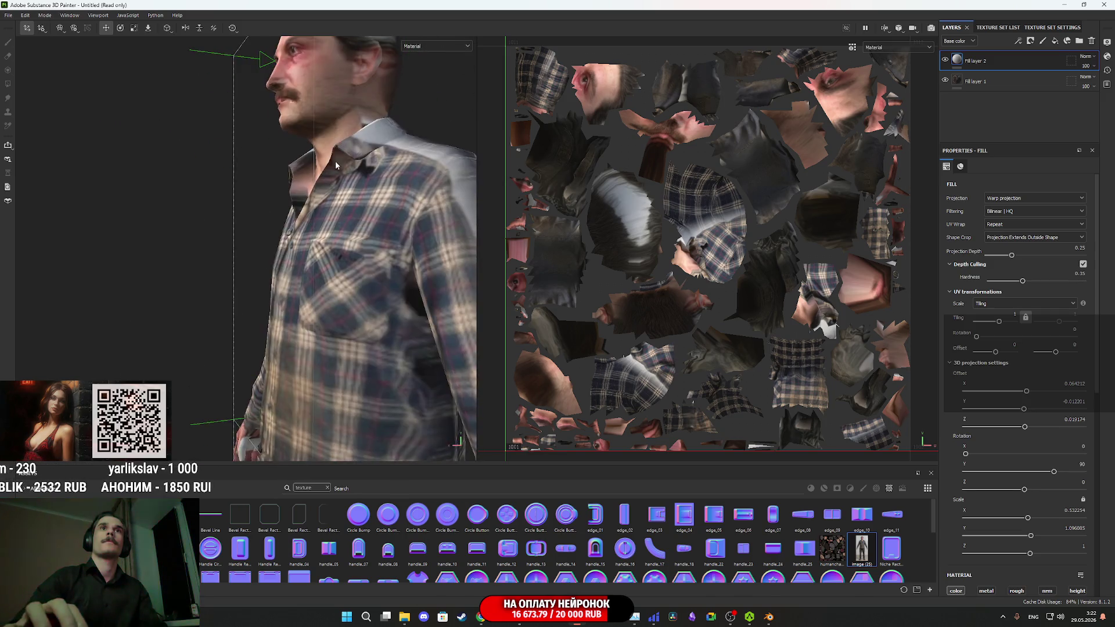
scroll(342, 311, "down", 2)
mouse_move(317, 382)
left_mouse_down()
mouse_move(348, 385)
mouse_move(331, 337)
mouse_move(207, 329)
mouse_move(427, 342)
left_mouse_up()
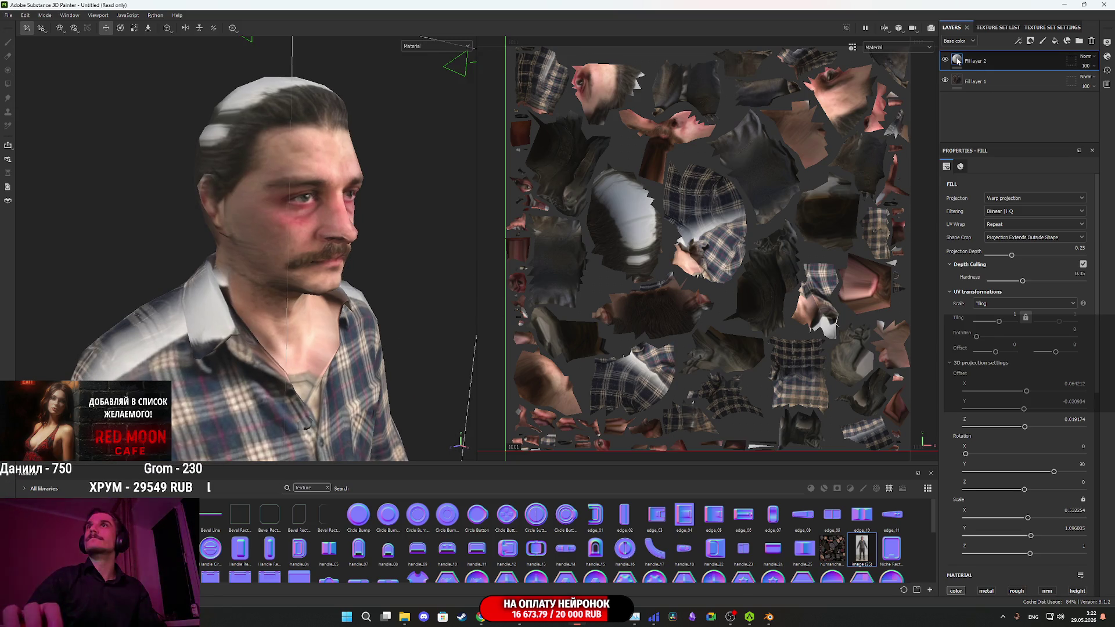
mouse_move(957, 61)
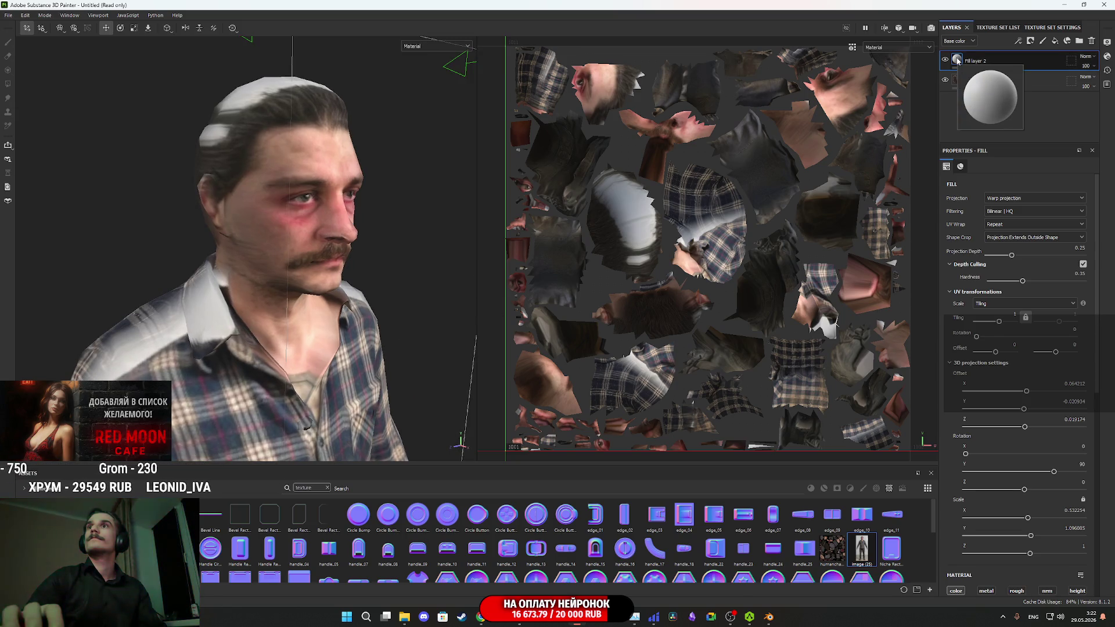
right_click(958, 59)
- Add a black mask to Fill layer 2 and paint white to reveal the photo on the cheeks, face and jaw
left_click(989, 74)
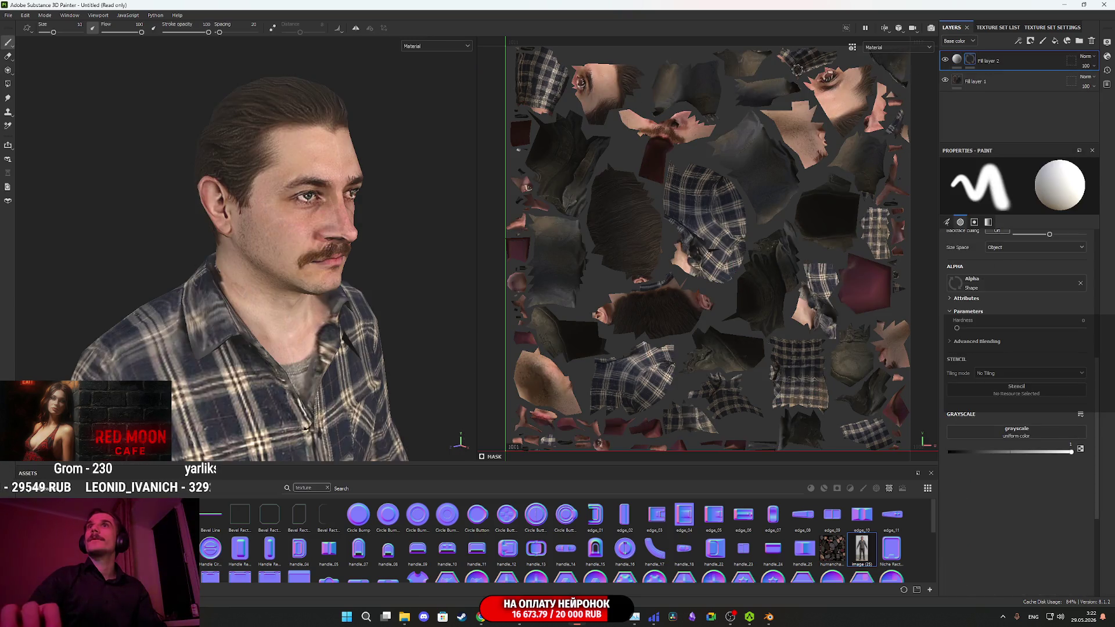
mouse_move(343, 215)
left_mouse_down()
mouse_move(369, 219)
mouse_move(312, 260)
mouse_move(297, 254)
left_mouse_up()
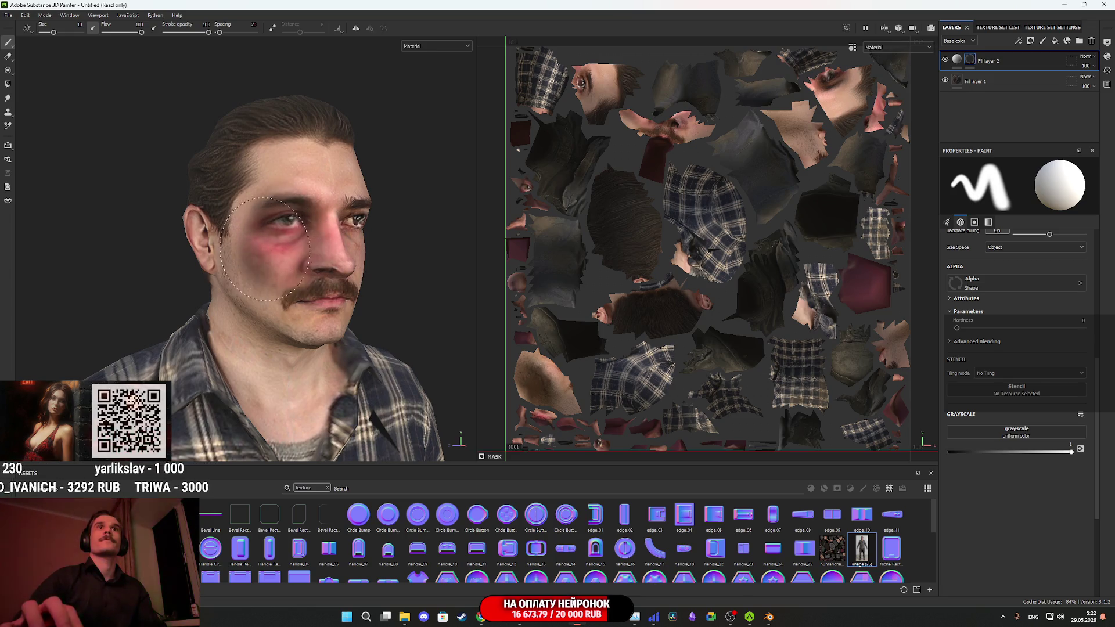
mouse_move(269, 163)
left_mouse_down()
mouse_move(278, 180)
mouse_move(336, 156)
left_mouse_up()
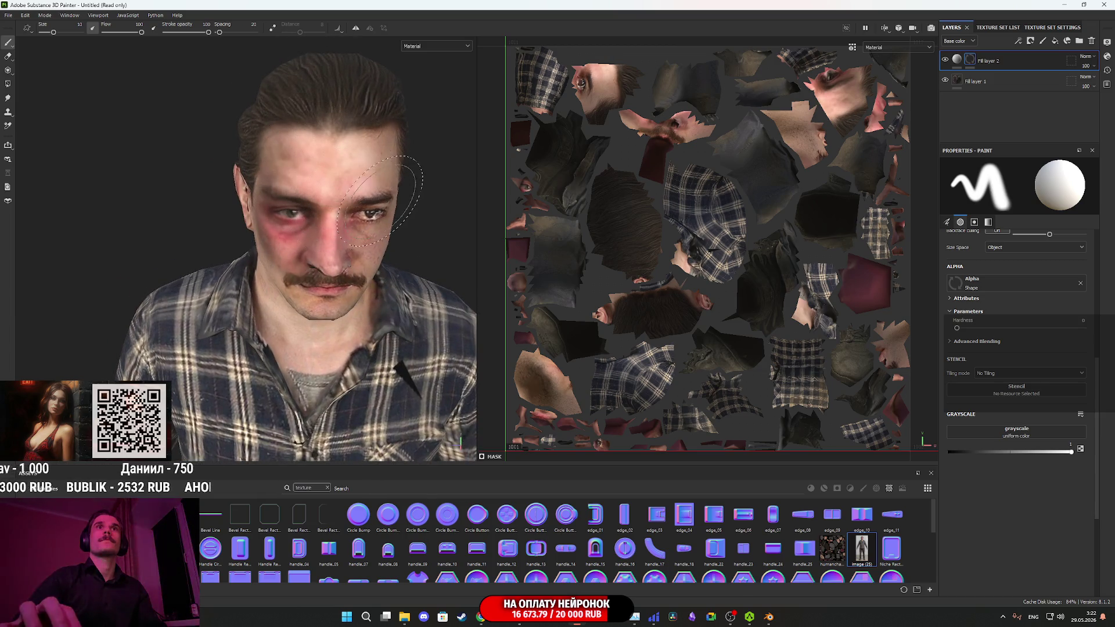
left_click_drag(379, 200, 329, 186)
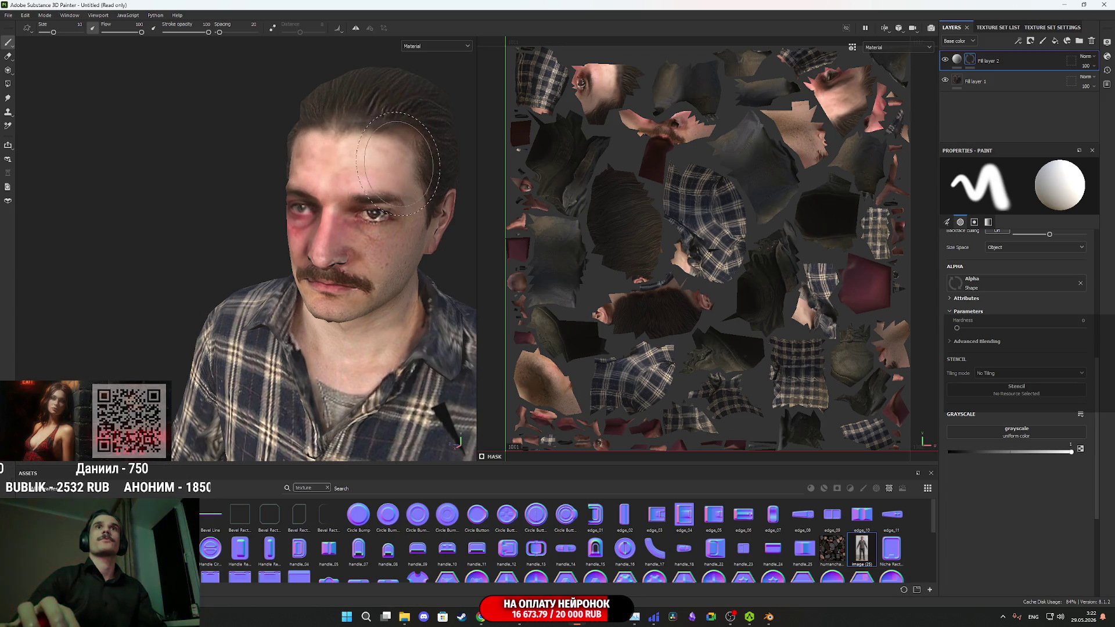
left_click_drag(406, 154, 381, 171)
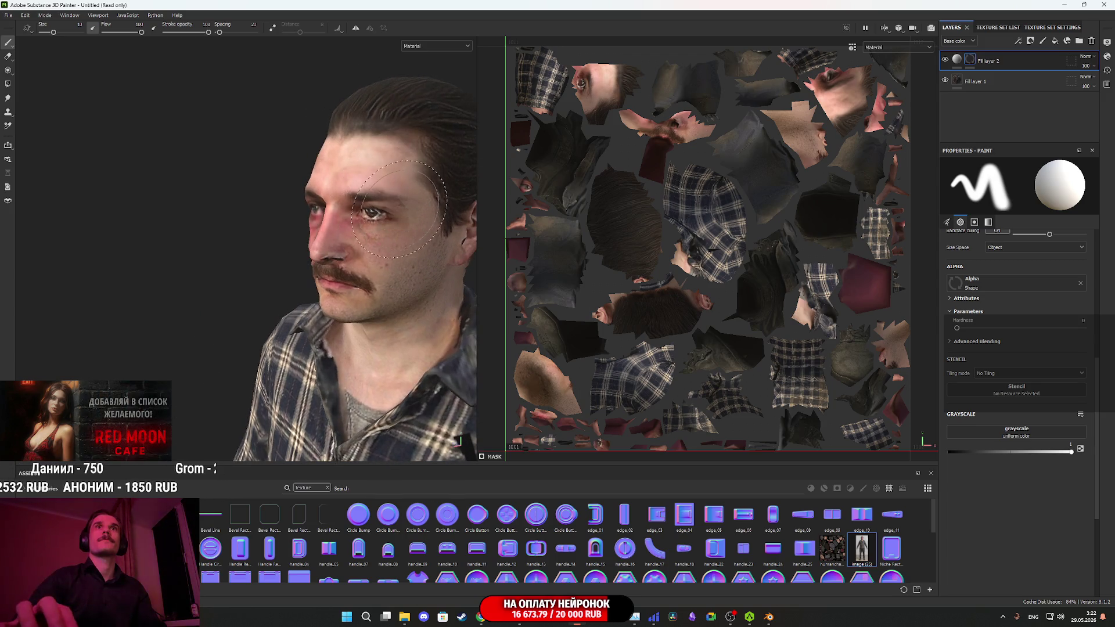
mouse_move(340, 253)
left_mouse_down()
mouse_move(289, 284)
mouse_move(250, 256)
left_mouse_up()
mouse_move(324, 294)
left_mouse_down()
mouse_move(276, 300)
mouse_move(344, 291)
left_mouse_up()
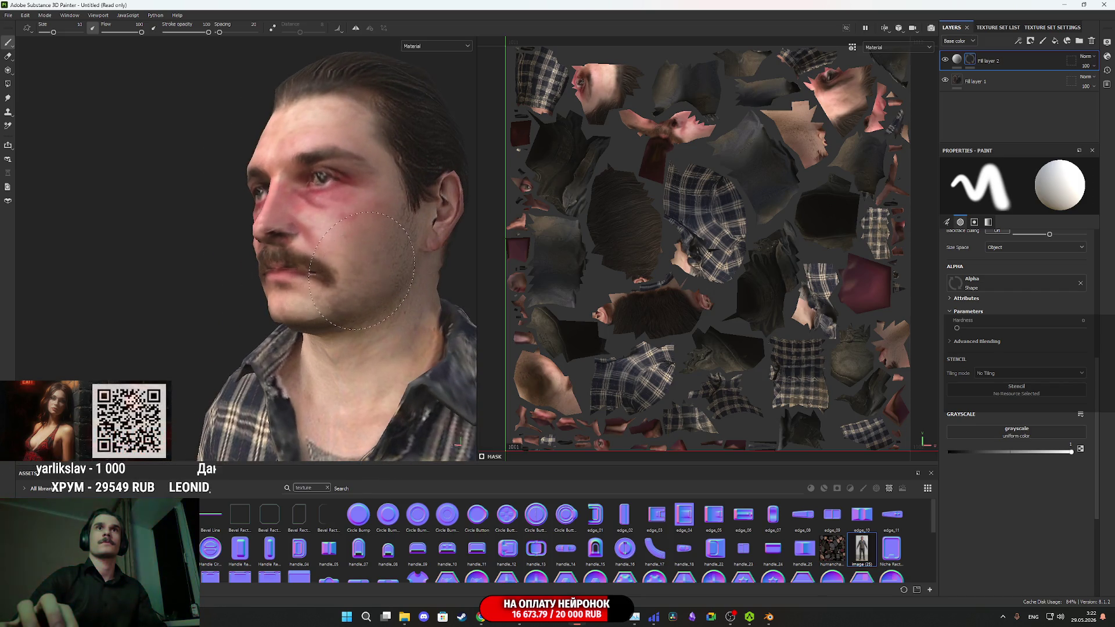
mouse_move(396, 251)
left_mouse_down()
mouse_move(317, 337)
mouse_move(296, 326)
left_mouse_up()
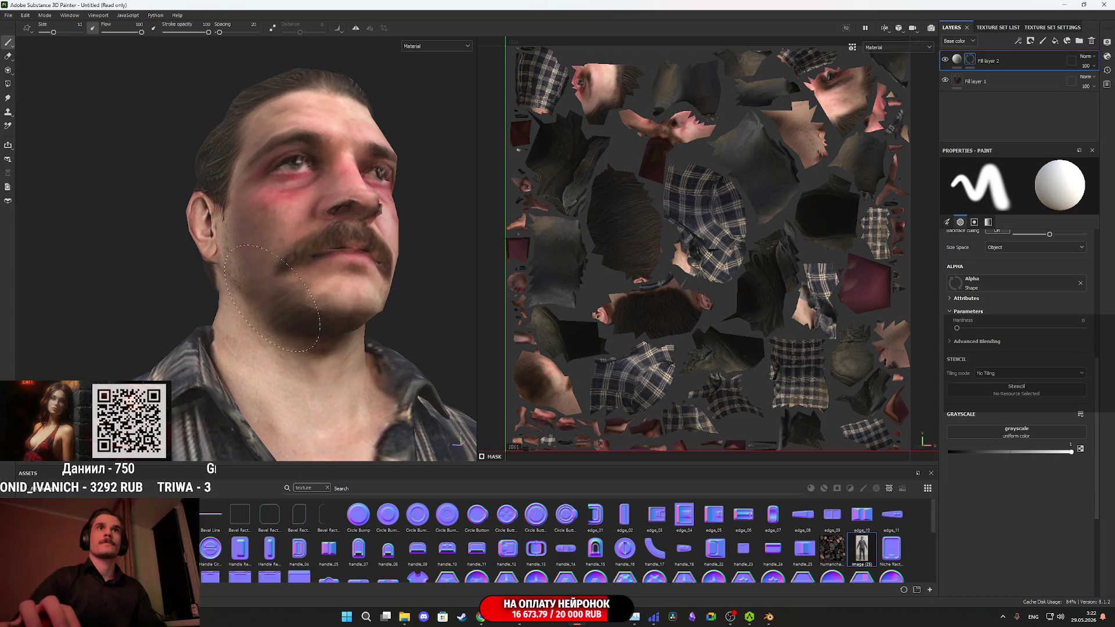
double_click(862, 549)
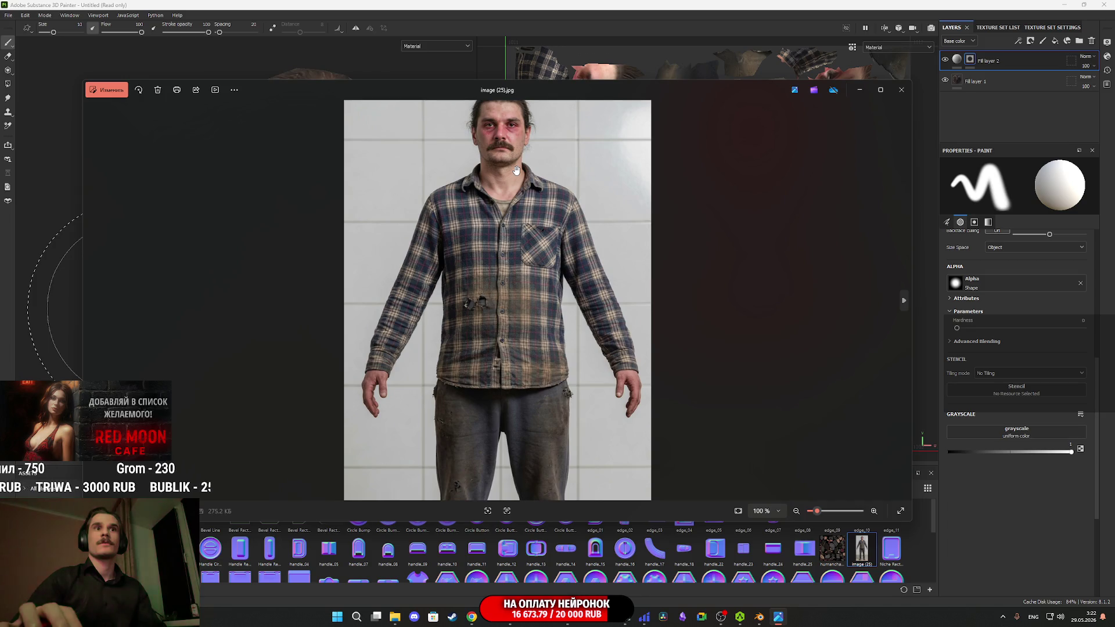
- Zoom into image (25).jpg to check the face, then close the Photos viewer
scroll(502, 421, "up", 5)
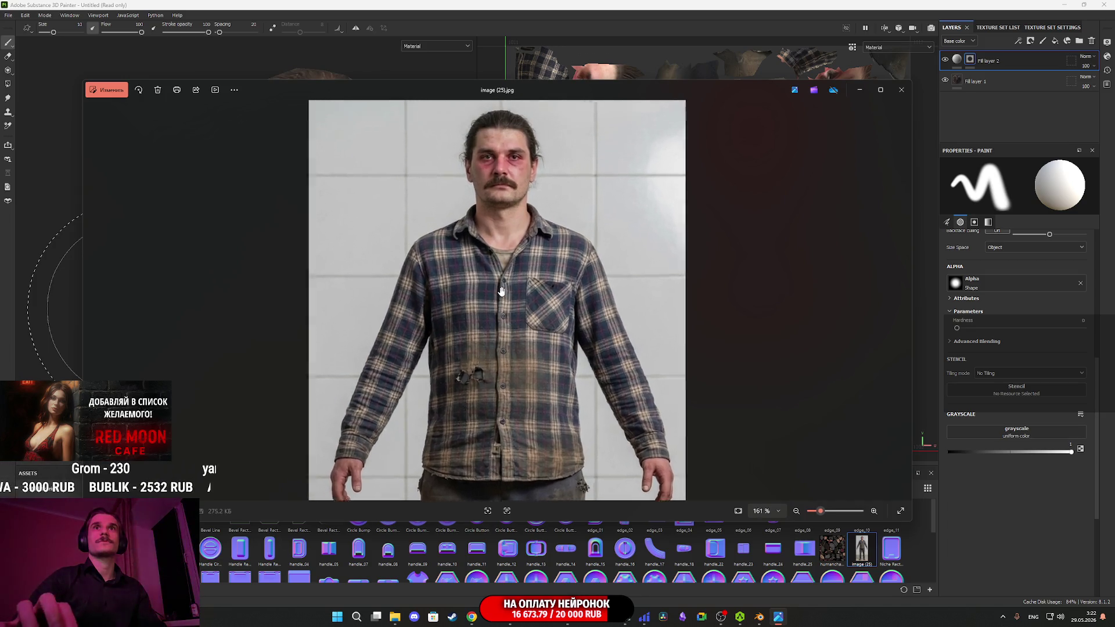
scroll(551, 281, "up", 5)
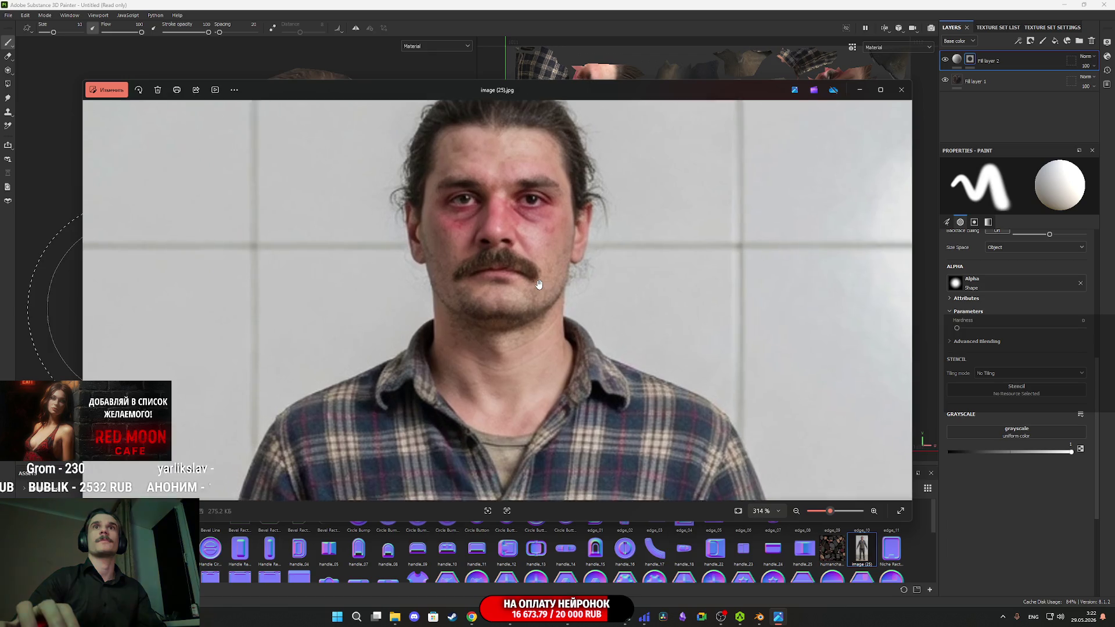
left_click(899, 92)
left_click(998, 27)
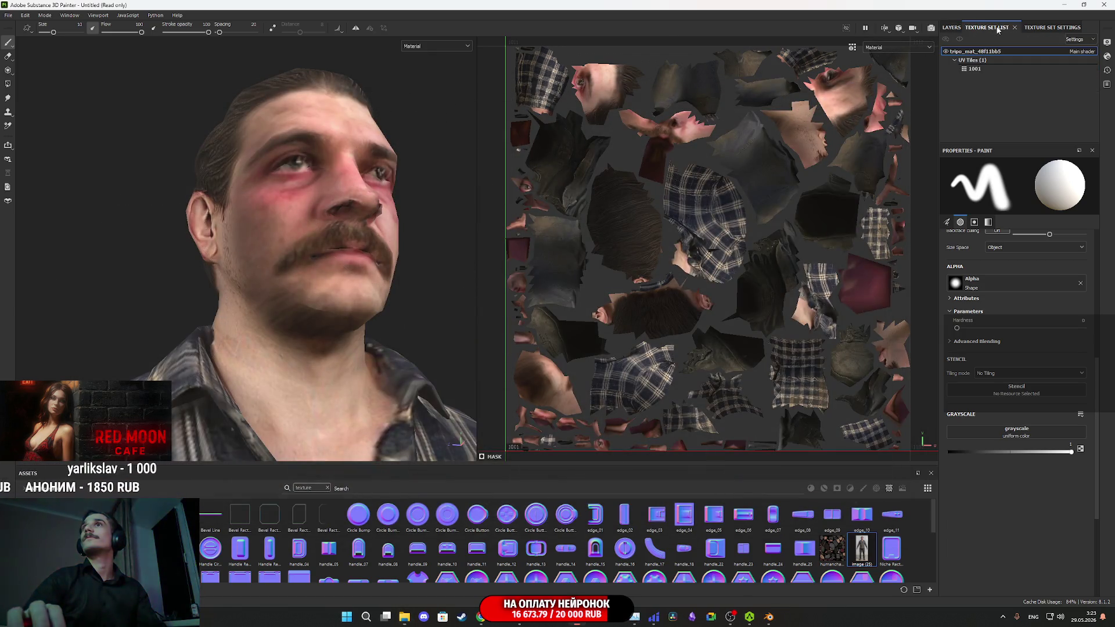
- Paint the mask around the eyes and cheeks to reveal the photo's reddened skin, then view the full body
left_click(1049, 27)
left_click(953, 27)
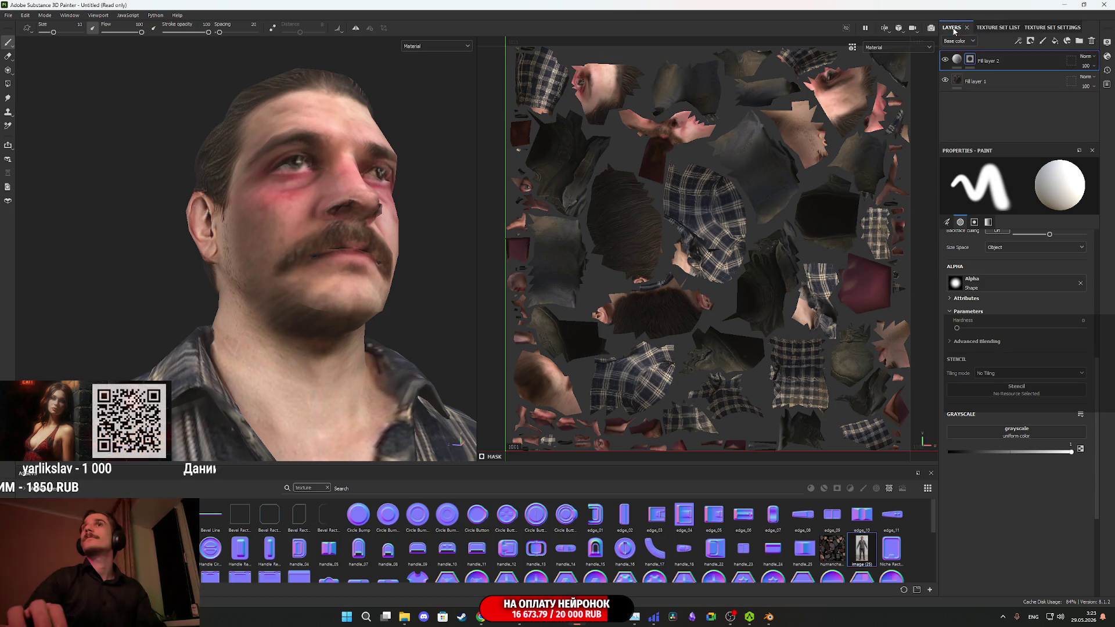
left_click_drag(273, 287, 152, 304)
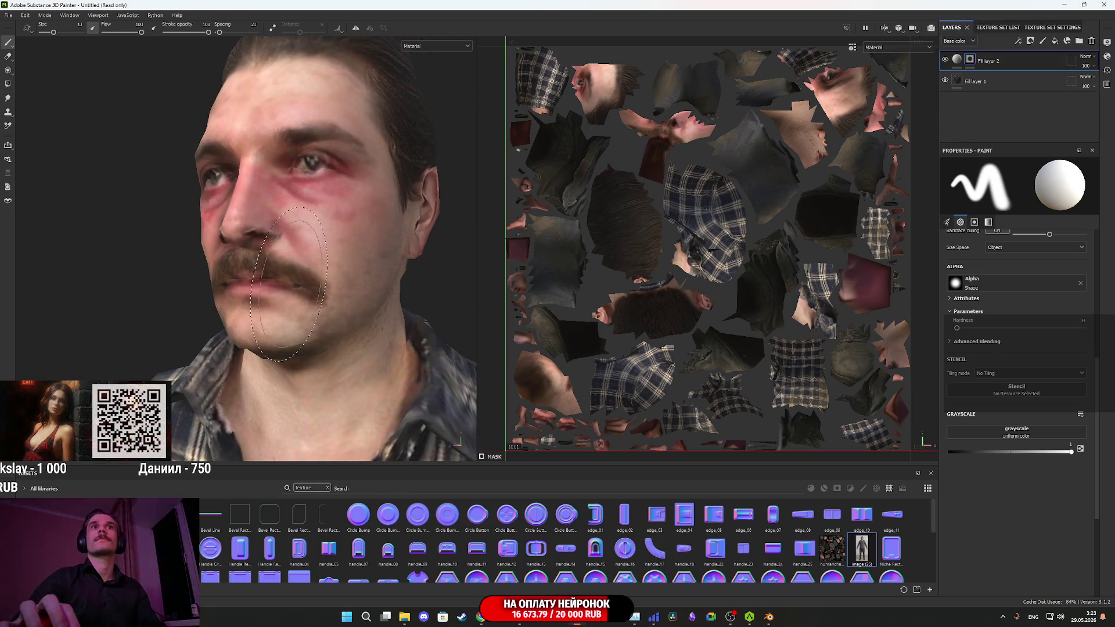
left_click_drag(303, 270, 290, 273)
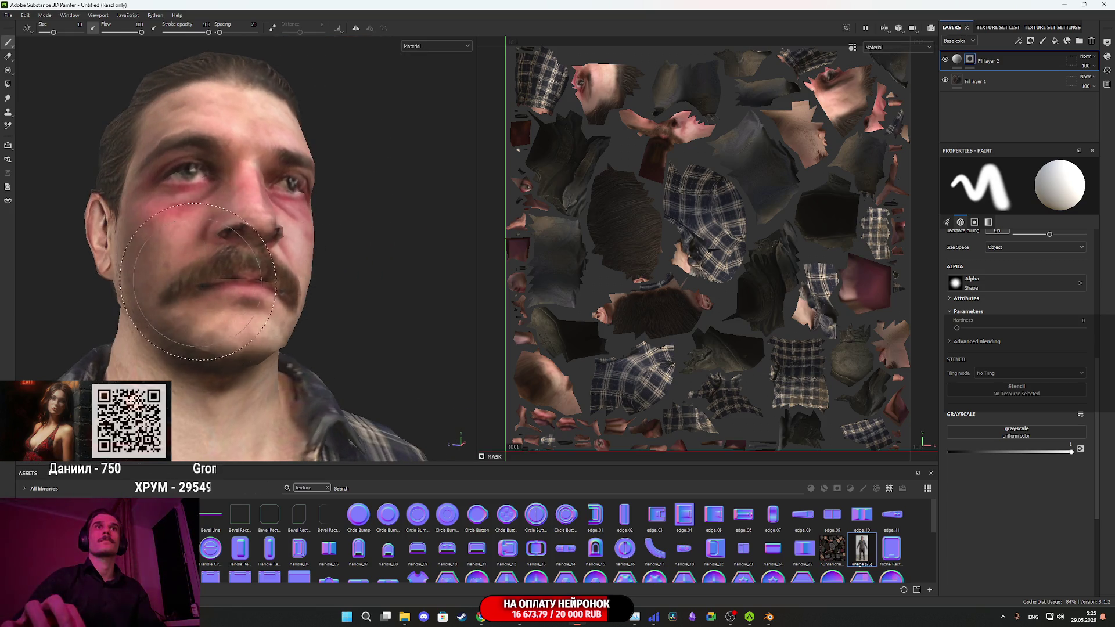
left_click_drag(235, 238, 221, 253)
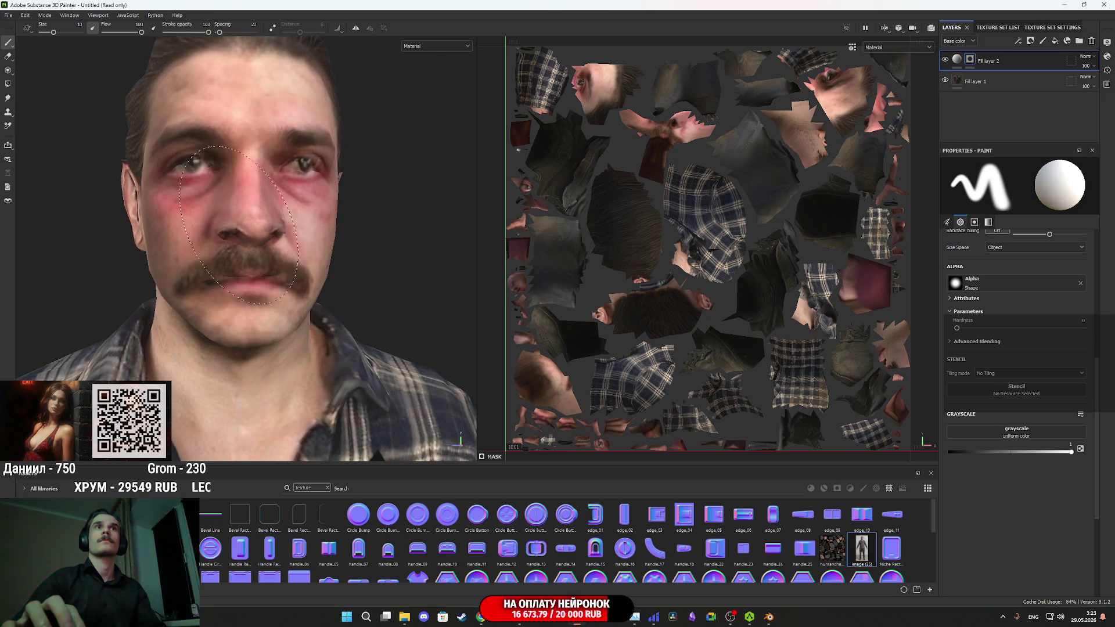
mouse_move(280, 198)
left_mouse_down()
mouse_move(303, 177)
mouse_move(190, 162)
left_mouse_up()
scroll(183, 179, "down", 6)
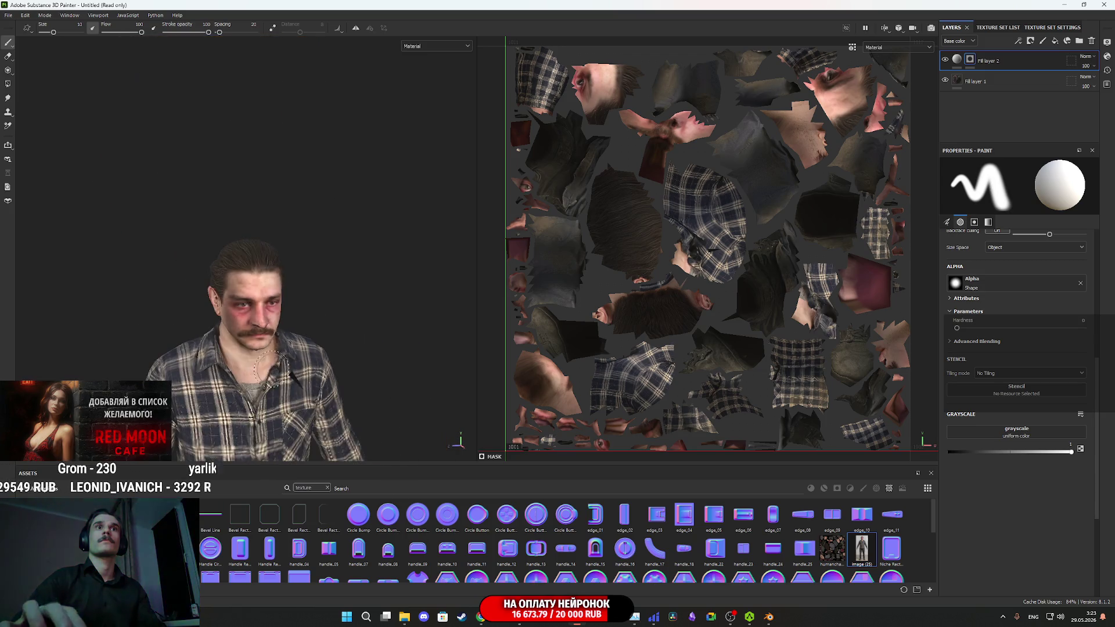
scroll(232, 203, "up", 3)
mouse_move(290, 209)
left_mouse_down()
mouse_move(494, 213)
mouse_move(269, 302)
left_mouse_up()
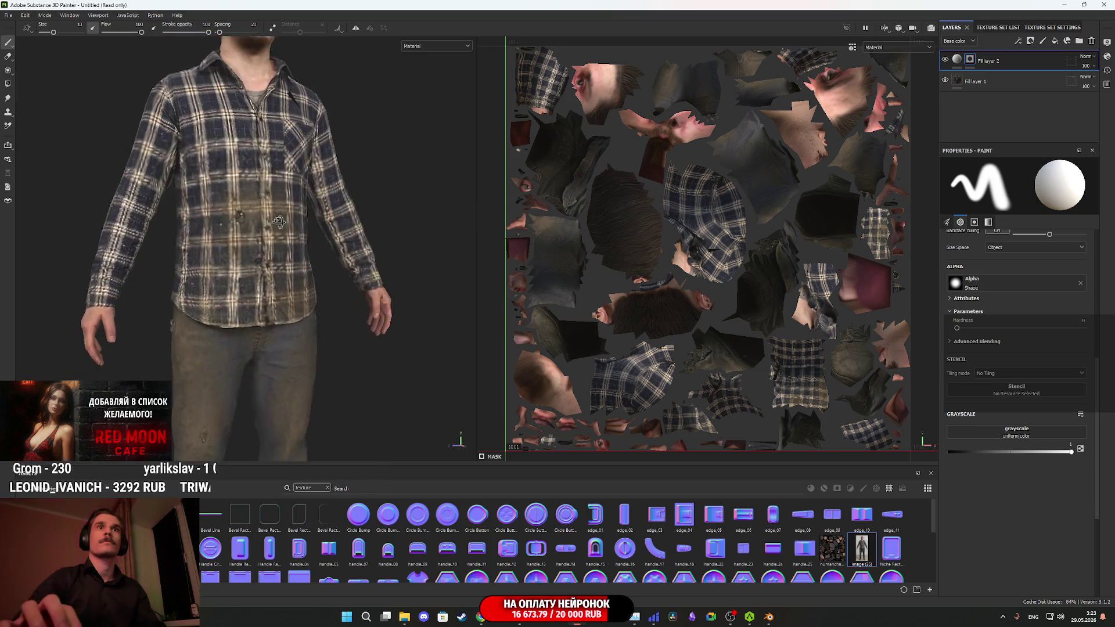
scroll(273, 296, "down", 3)
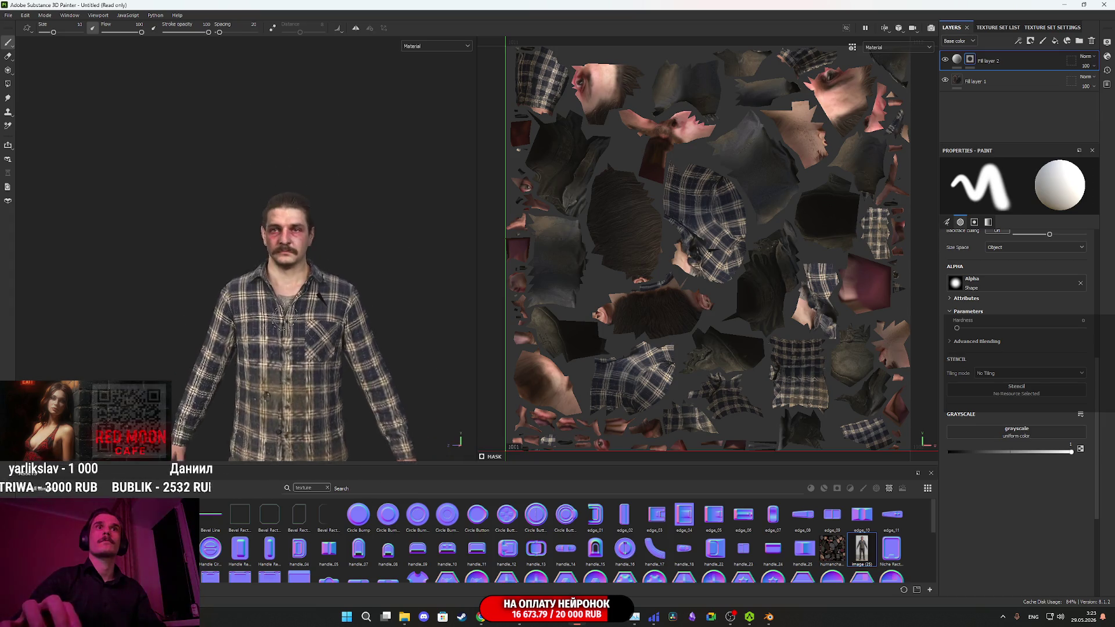
- Paint the mask white over the shirt's collar, chest, sleeves and back to reveal the plaid pattern
scroll(283, 316, "up", 5)
mouse_move(283, 317)
left_mouse_down()
mouse_move(223, 332)
mouse_move(74, 338)
mouse_move(203, 337)
left_mouse_up()
scroll(203, 337, "up", 2)
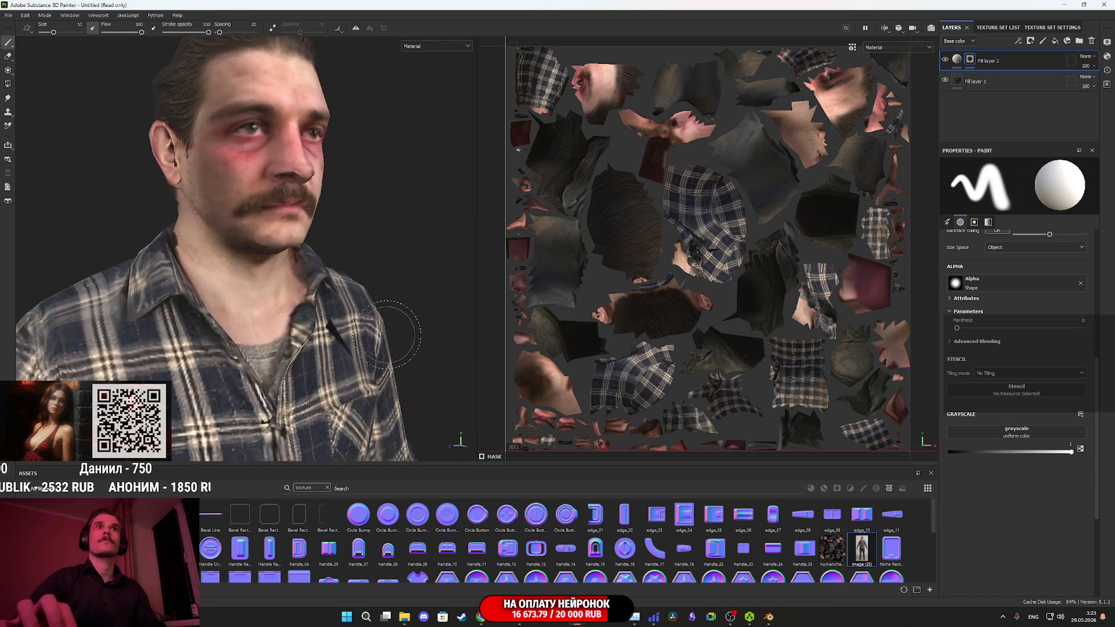
left_click_drag(237, 183, 304, 272)
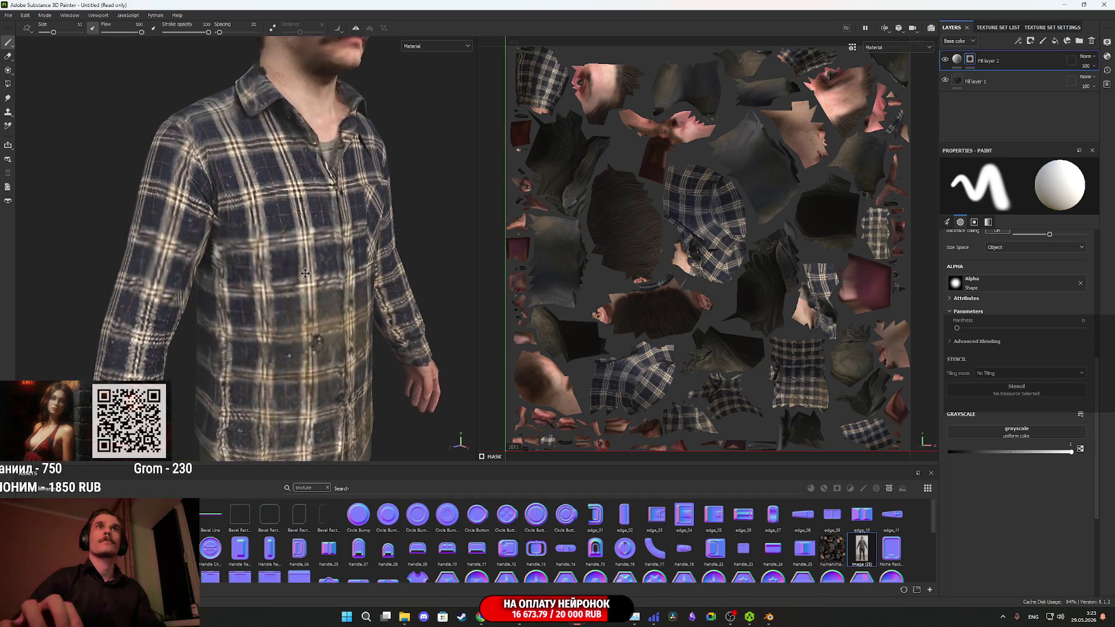
scroll(267, 279, "up", 6)
mouse_move(231, 286)
left_mouse_down()
mouse_move(351, 281)
mouse_move(374, 343)
mouse_move(302, 273)
mouse_move(258, 251)
left_mouse_up()
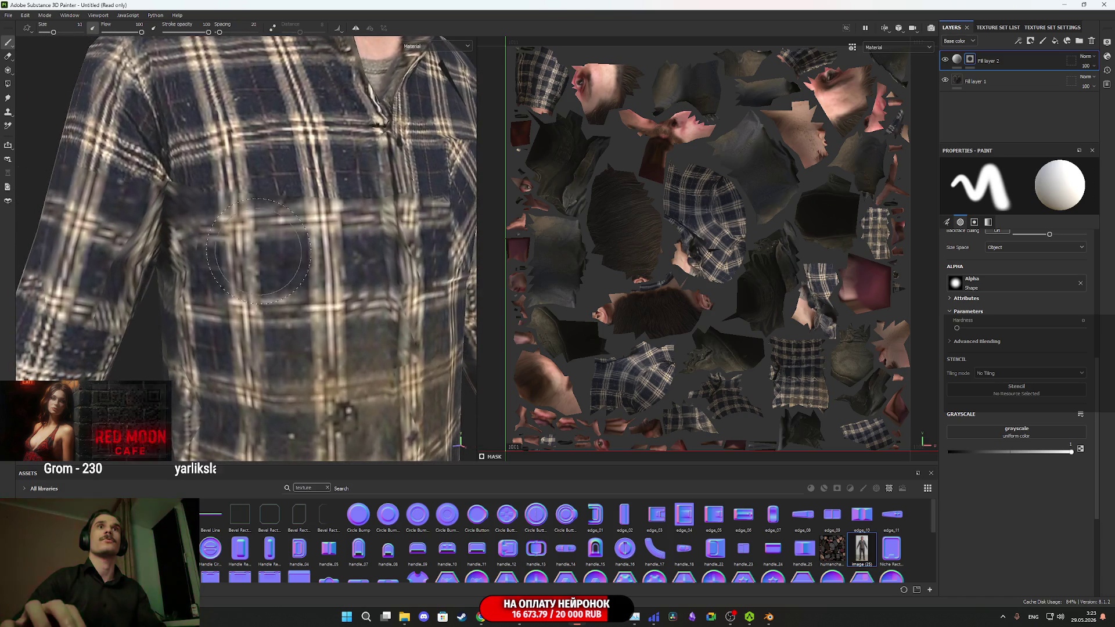
scroll(258, 251, "down", 5)
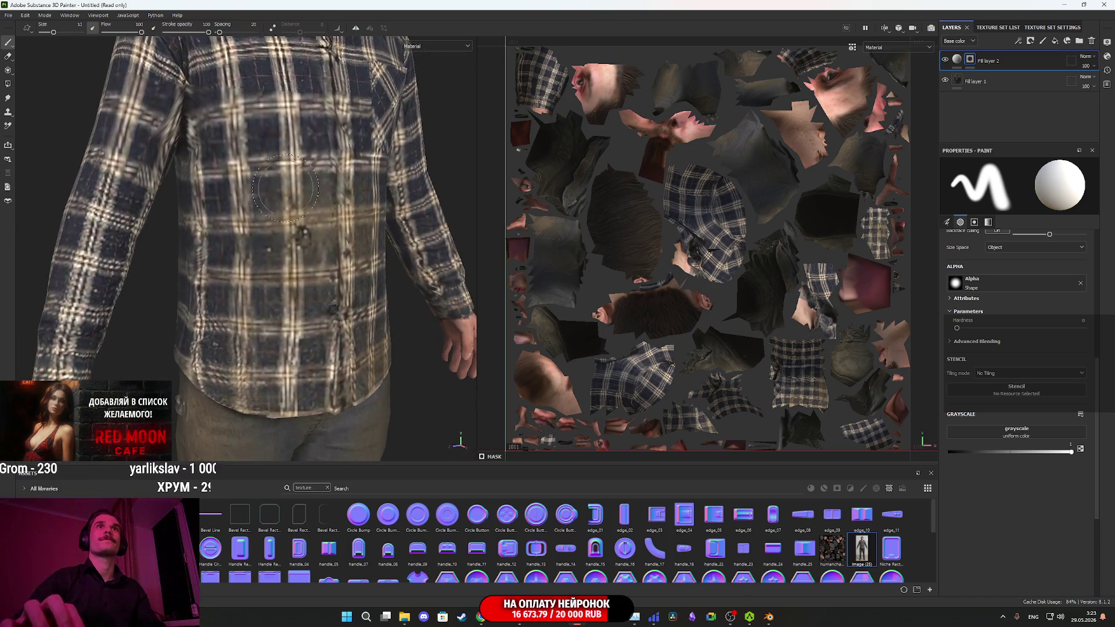
scroll(305, 286, "up", 5)
mouse_move(305, 285)
left_mouse_down()
mouse_move(383, 278)
mouse_move(536, 212)
left_mouse_up()
mouse_move(348, 279)
left_mouse_down()
mouse_move(302, 313)
mouse_move(292, 338)
mouse_move(173, 296)
mouse_move(192, 289)
left_mouse_up()
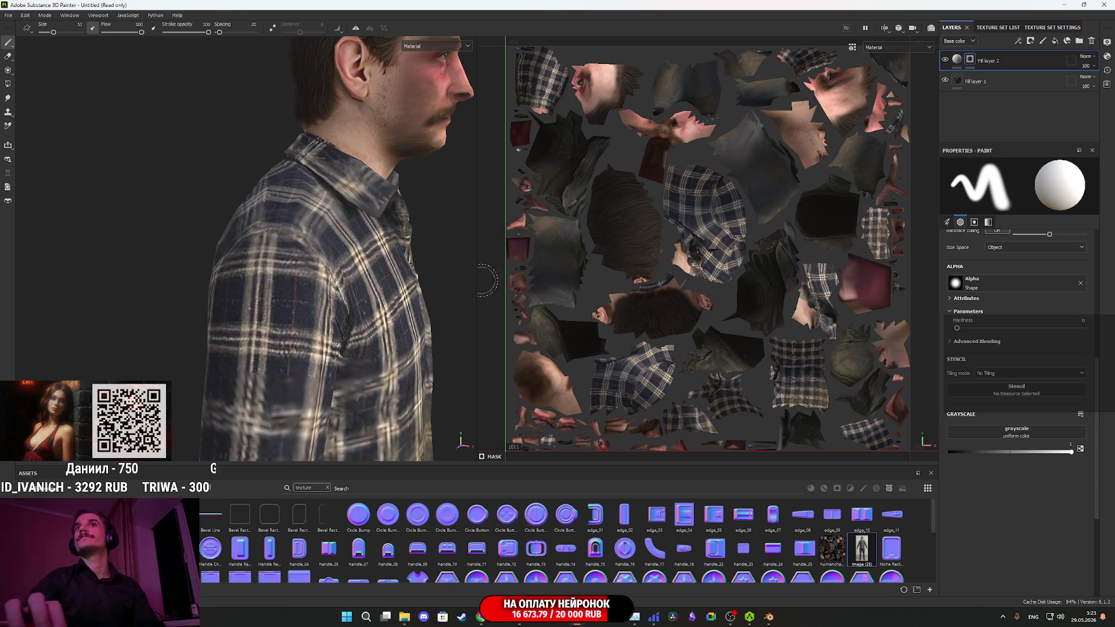
left_click_drag(318, 259, 221, 244)
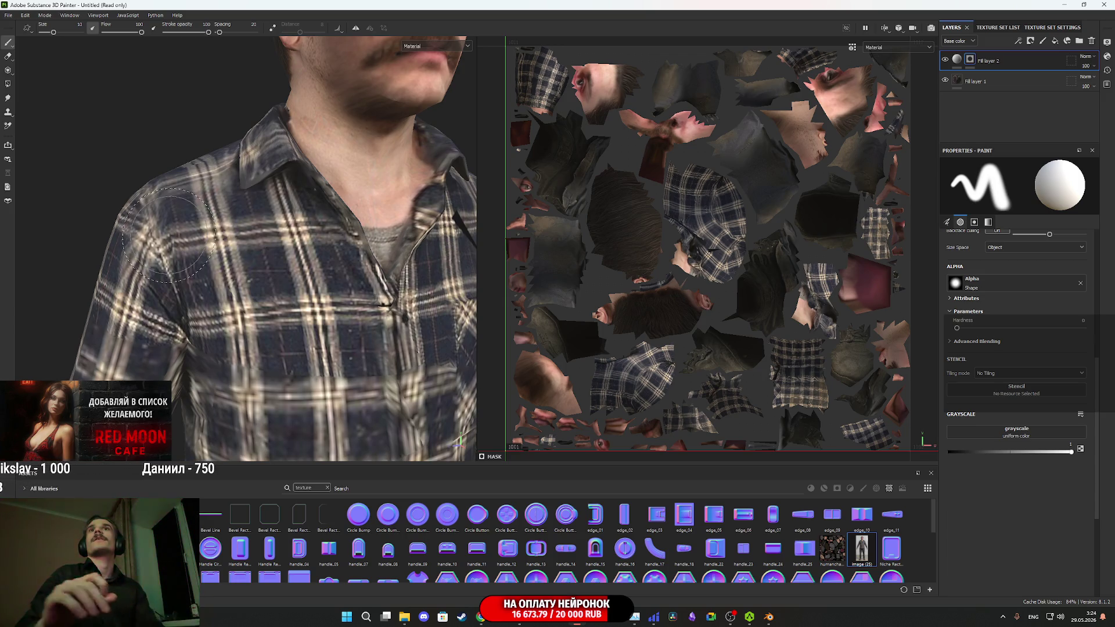
scroll(273, 172, "down", 3)
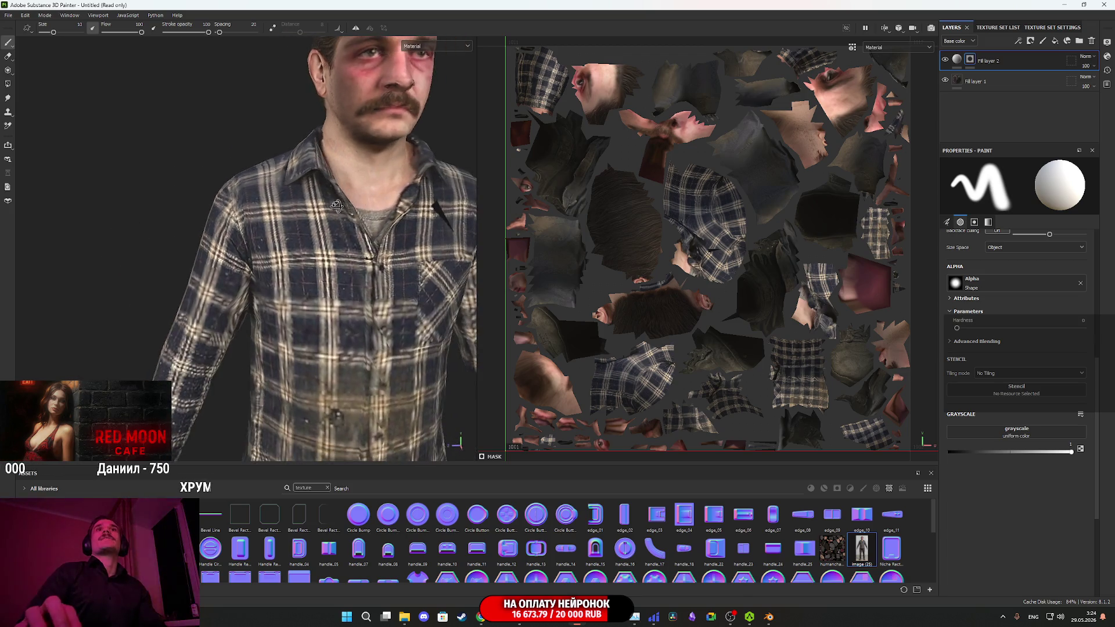
- Darken the cheek with a paint stroke and inspect the head from several angles
scroll(269, 289, "up", 3)
mouse_move(269, 288)
left_mouse_down()
mouse_move(356, 237)
mouse_move(339, 232)
mouse_move(391, 227)
left_mouse_up()
left_click_drag(189, 254, 170, 254)
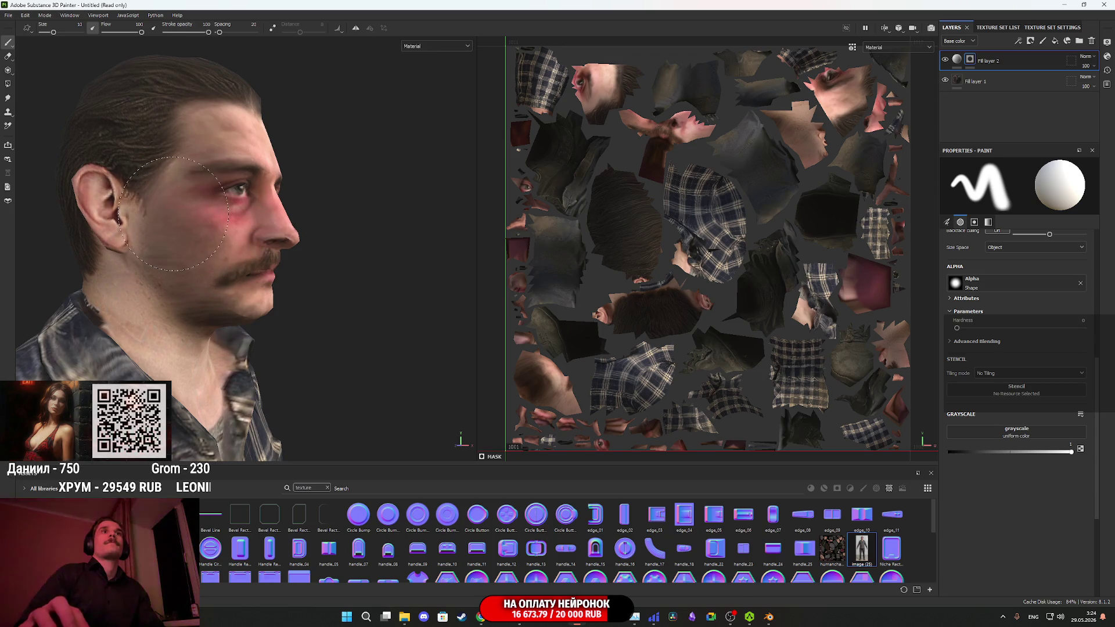
mouse_move(219, 227)
left_mouse_down()
mouse_move(128, 273)
mouse_move(34, 291)
mouse_move(258, 302)
left_mouse_up()
left_click_drag(331, 297, 362, 239, "alt")
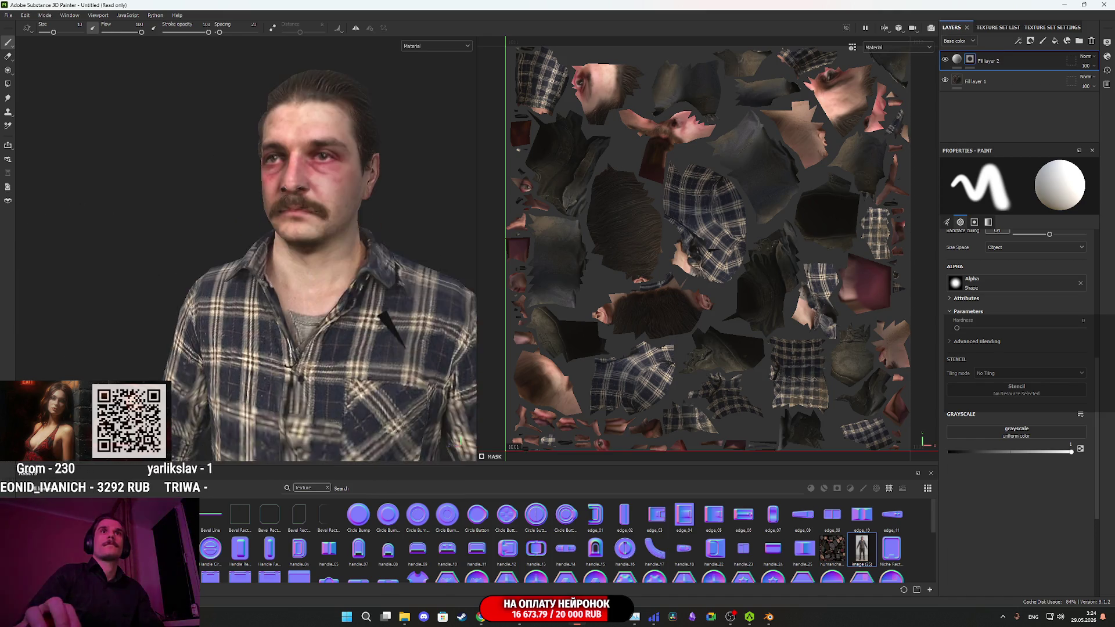
scroll(362, 239, "down", 3)
scroll(357, 300, "down", 2)
mouse_move(348, 296)
left_mouse_down("alt")
mouse_move(372, 299)
mouse_move(357, 301)
left_mouse_up("alt")
left_click_drag(279, 303, 416, 225, "alt")
scroll(311, 284, "up", 5)
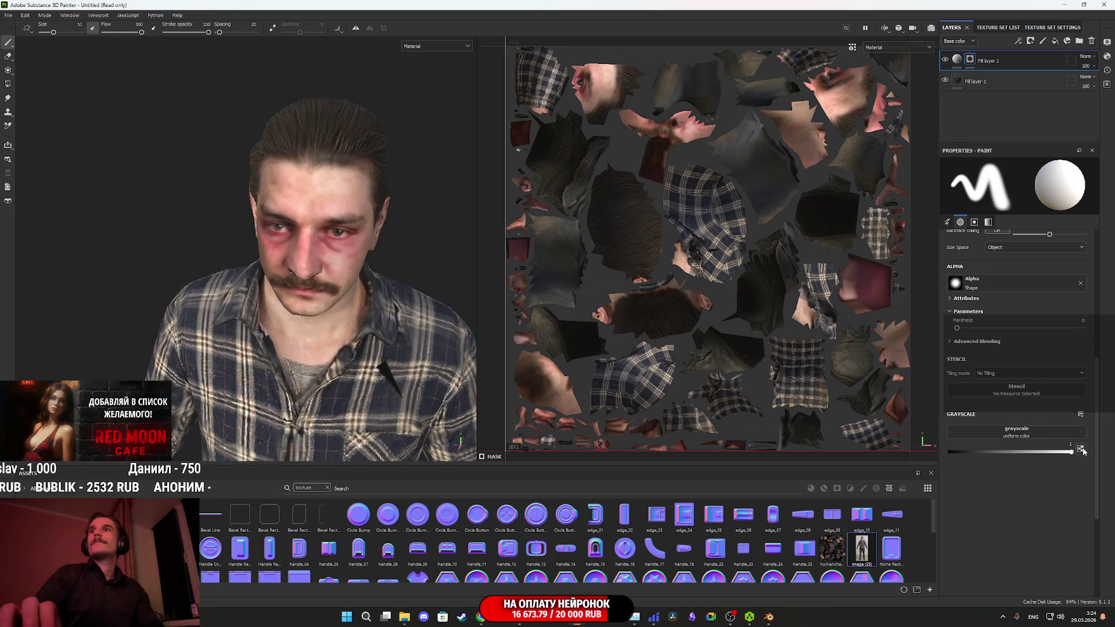
- Set the mask paint colour to black with Grayscale 0
left_click_drag(1083, 451, 950, 452)
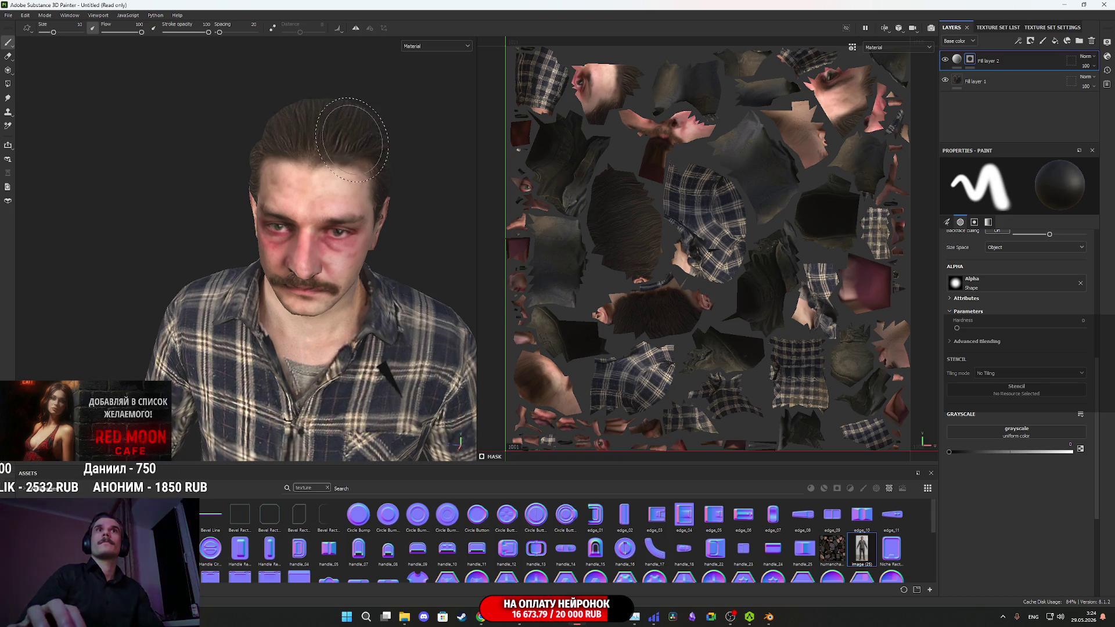
left_click_drag(399, 256, 294, 219, "alt")
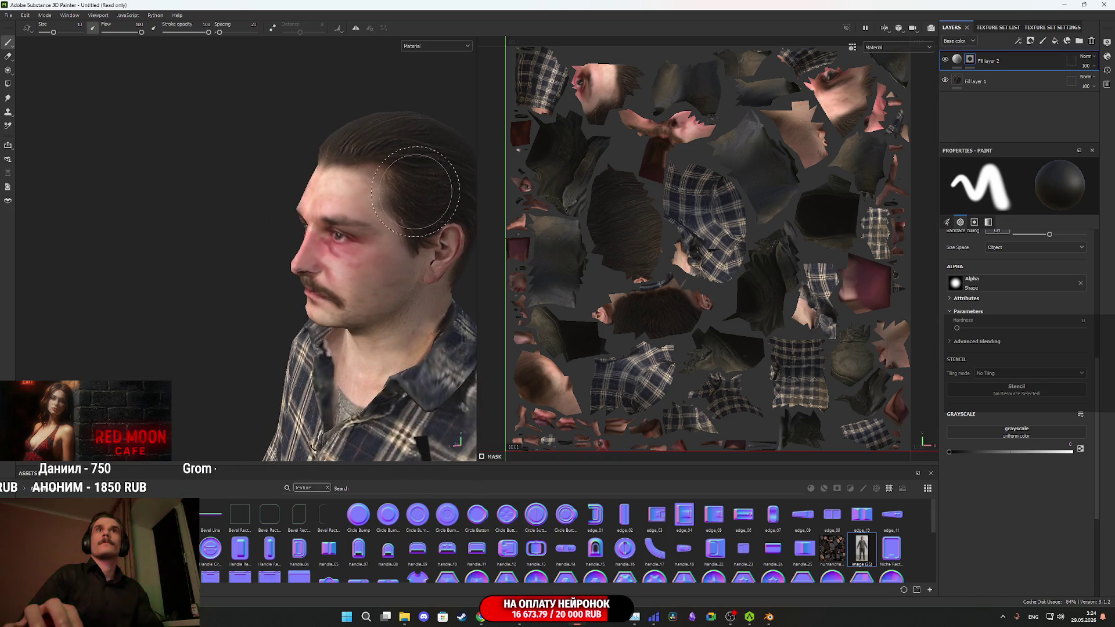
mouse_move(415, 277)
left_mouse_down("alt")
mouse_move(568, 221)
mouse_move(608, 261)
mouse_move(536, 265)
left_mouse_up("alt")
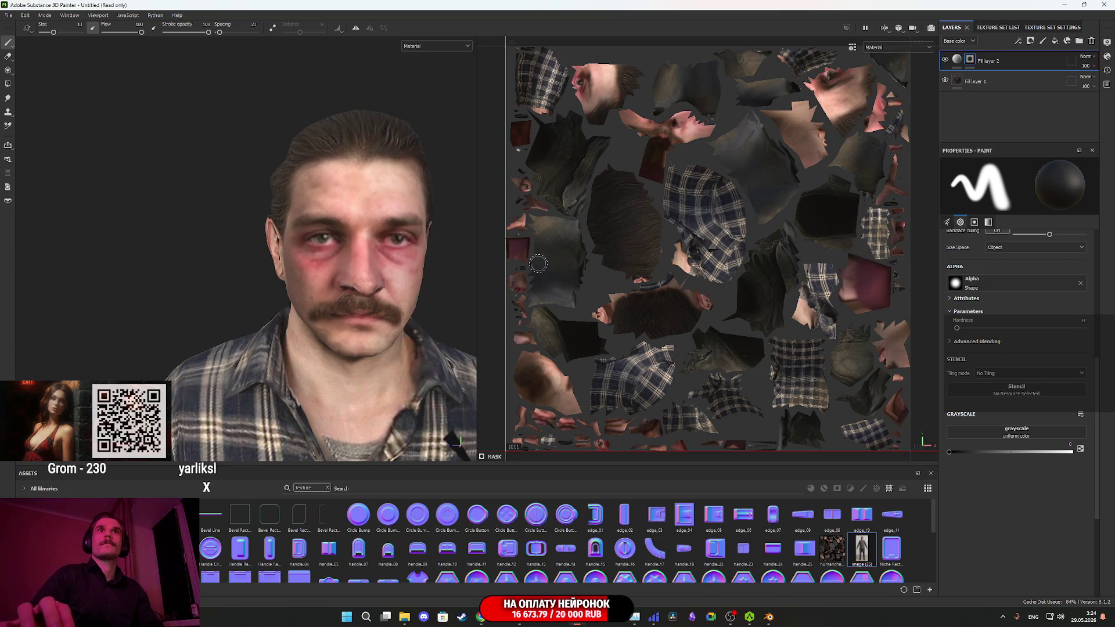
- Open Export Textures and choose the Unreal Engine 4 (Packed) output template
left_click(23, 17)
mouse_move(11, 16)
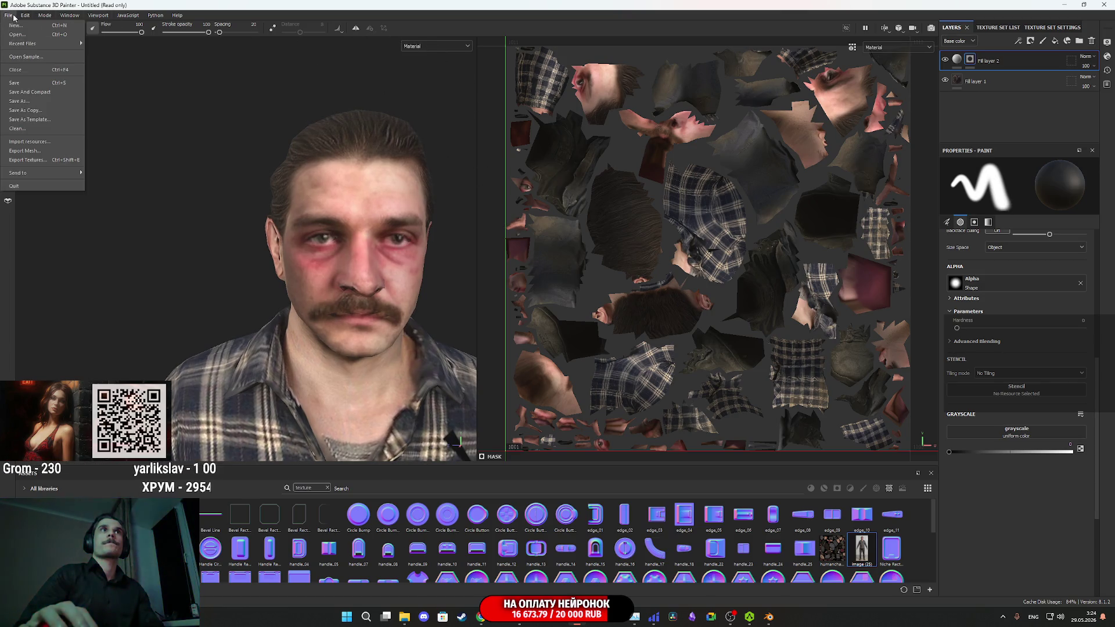
left_click(26, 160)
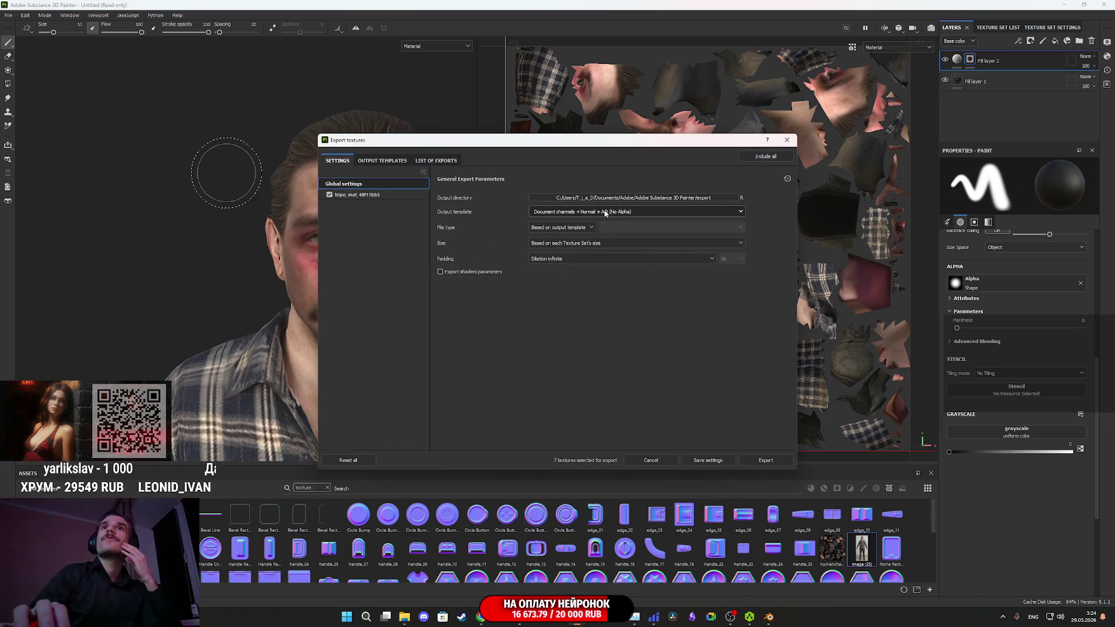
left_click(628, 212)
scroll(604, 280, "down", 3)
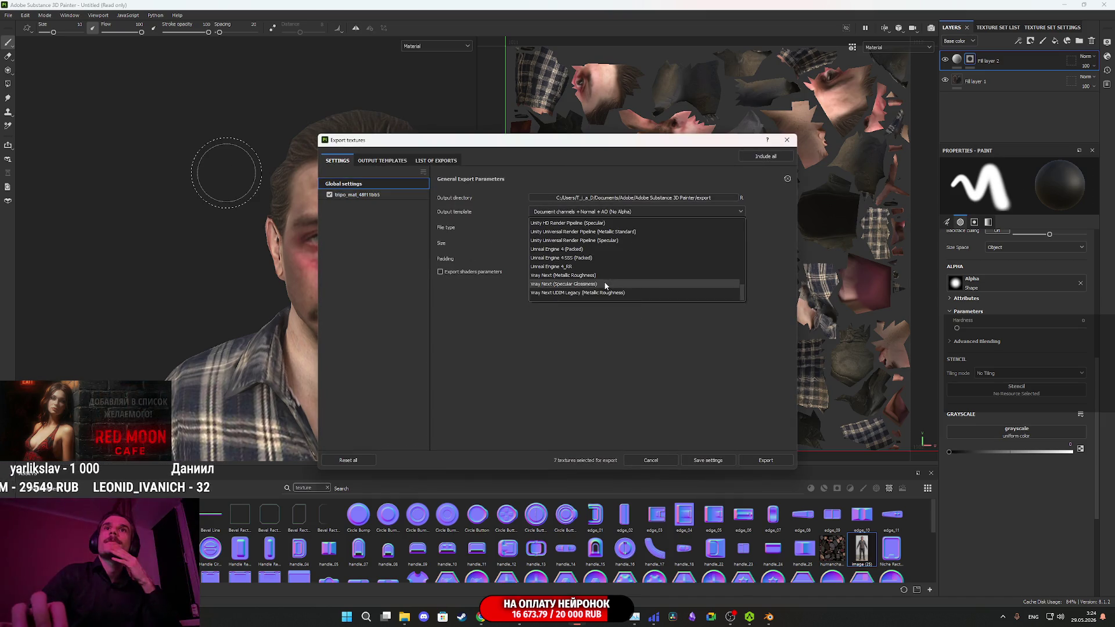
left_click(581, 249)
left_click(360, 195)
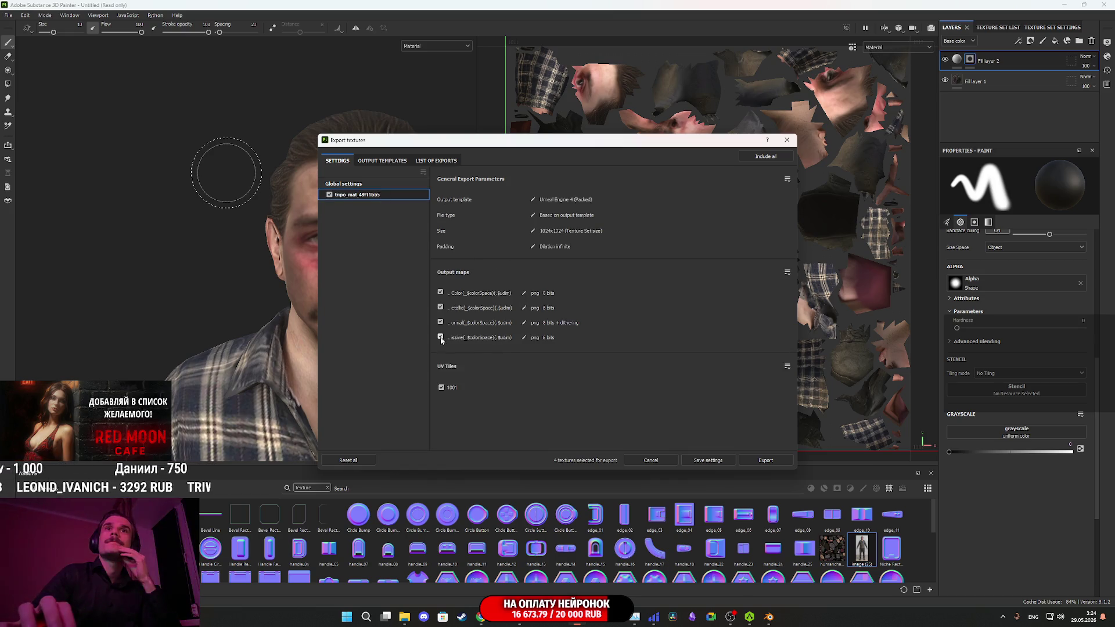
left_click(344, 184)
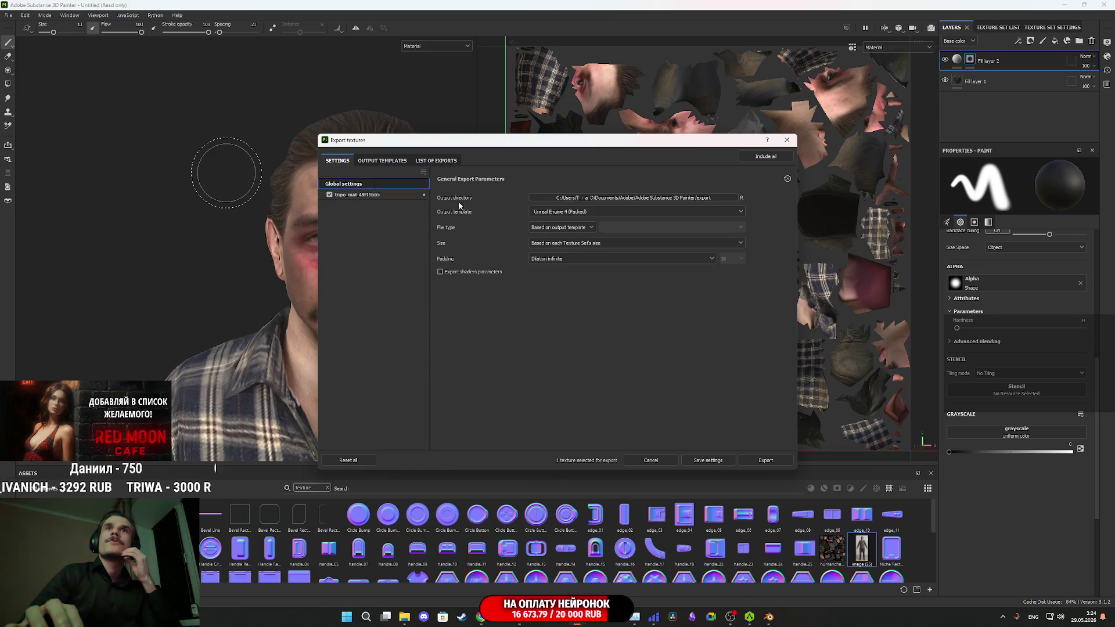
- Set the output directory to the drunk character folder and export the textures
left_click(630, 200)
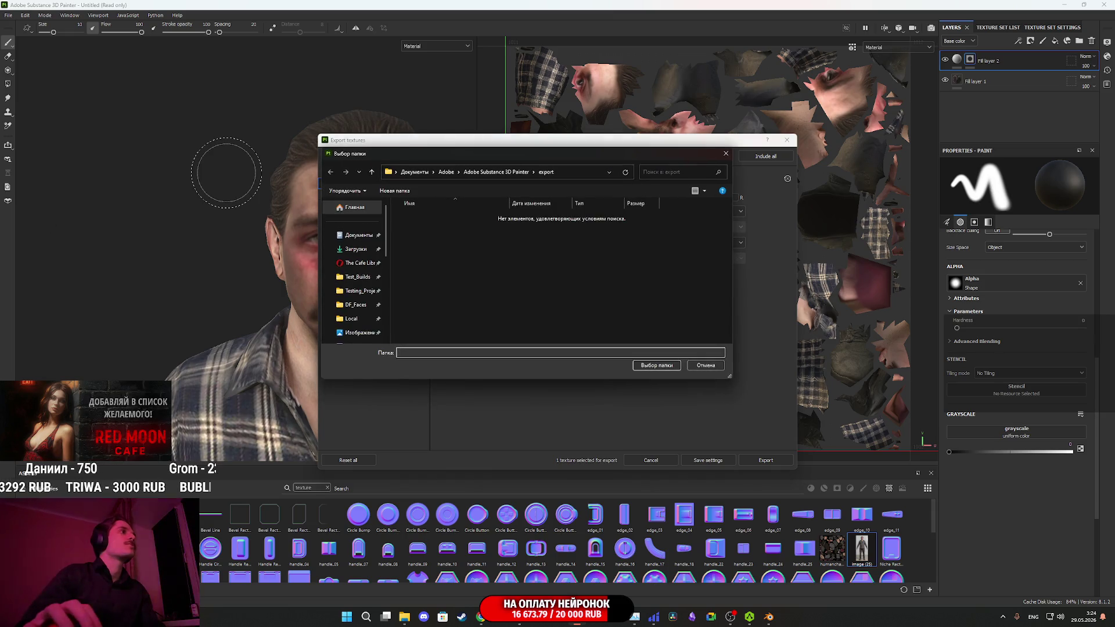
left_click(575, 172)
type("G:\\The Cafe Library\\Asset\\Characters\\NG_Char\\drunk")
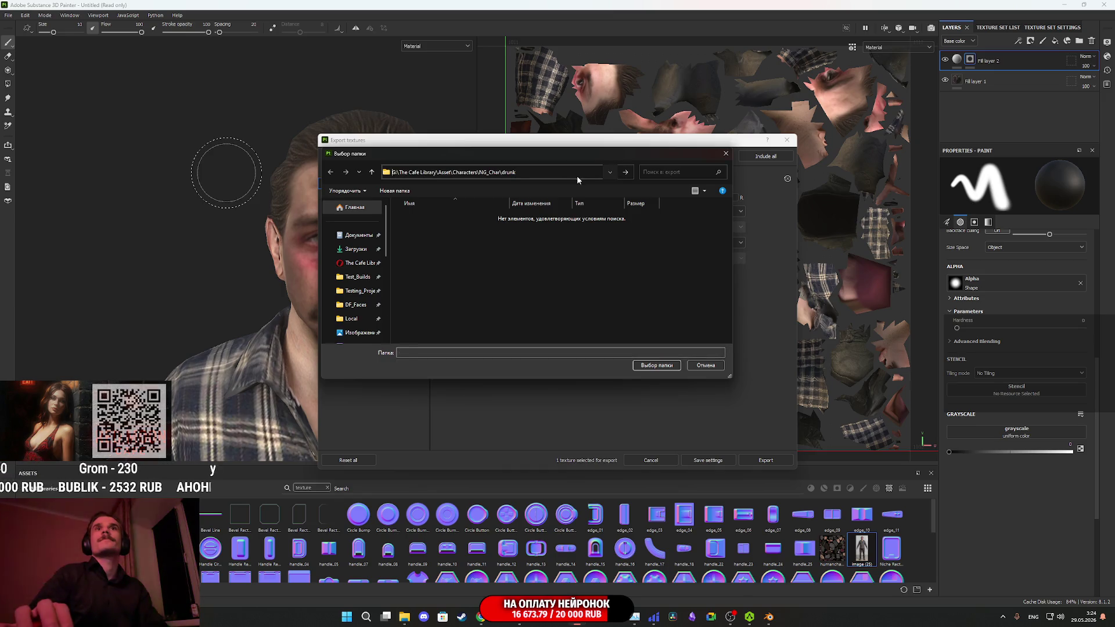
key("Return")
left_click(651, 366)
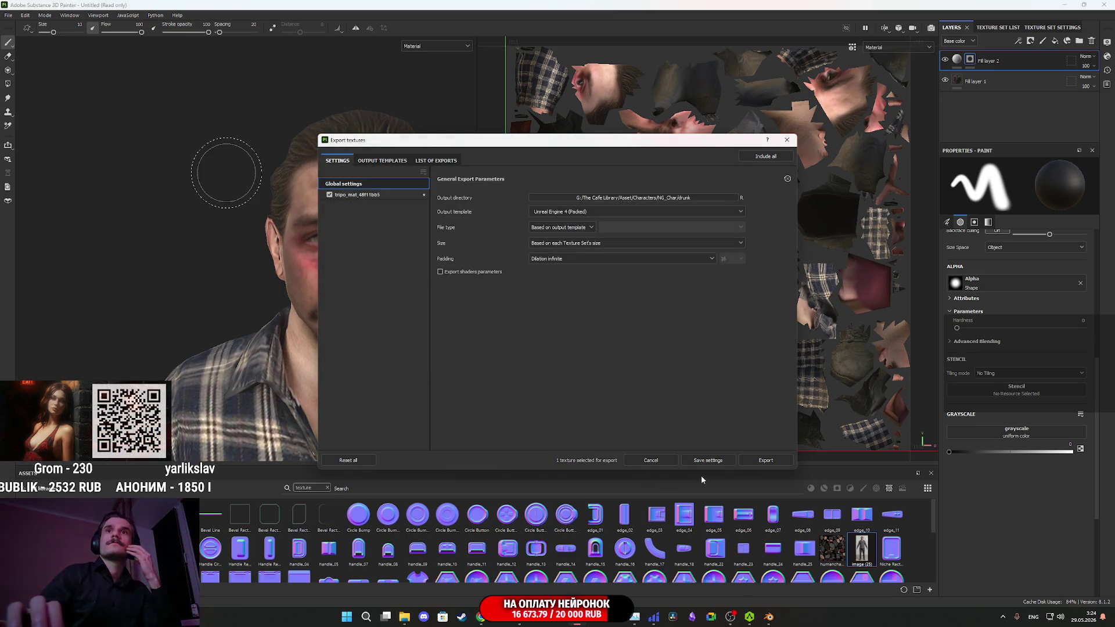
left_click(772, 462)
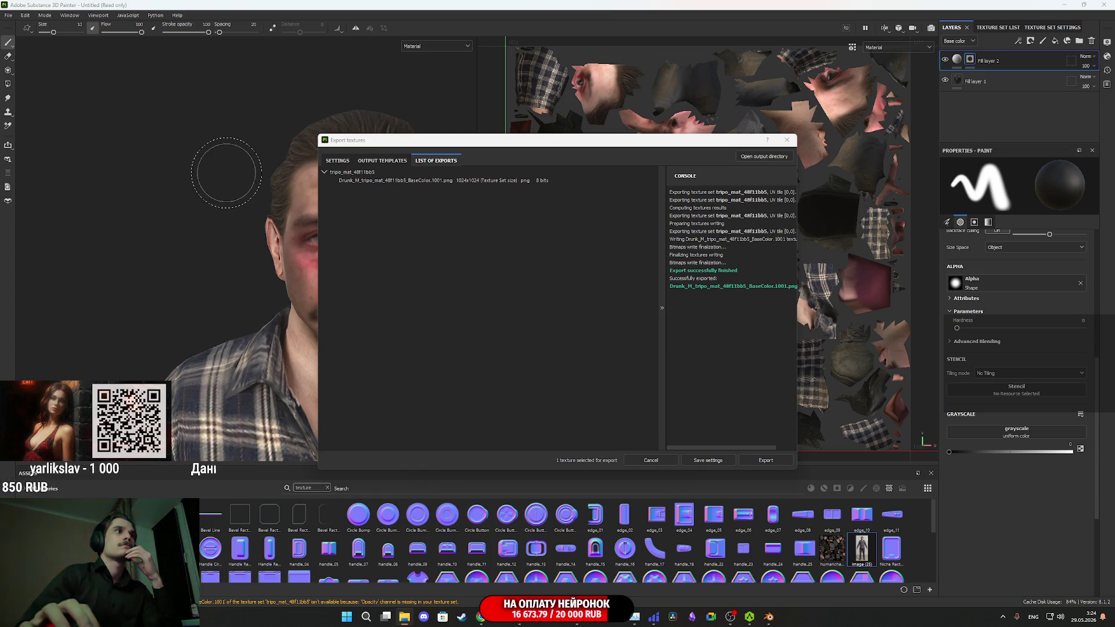
left_click(733, 286)
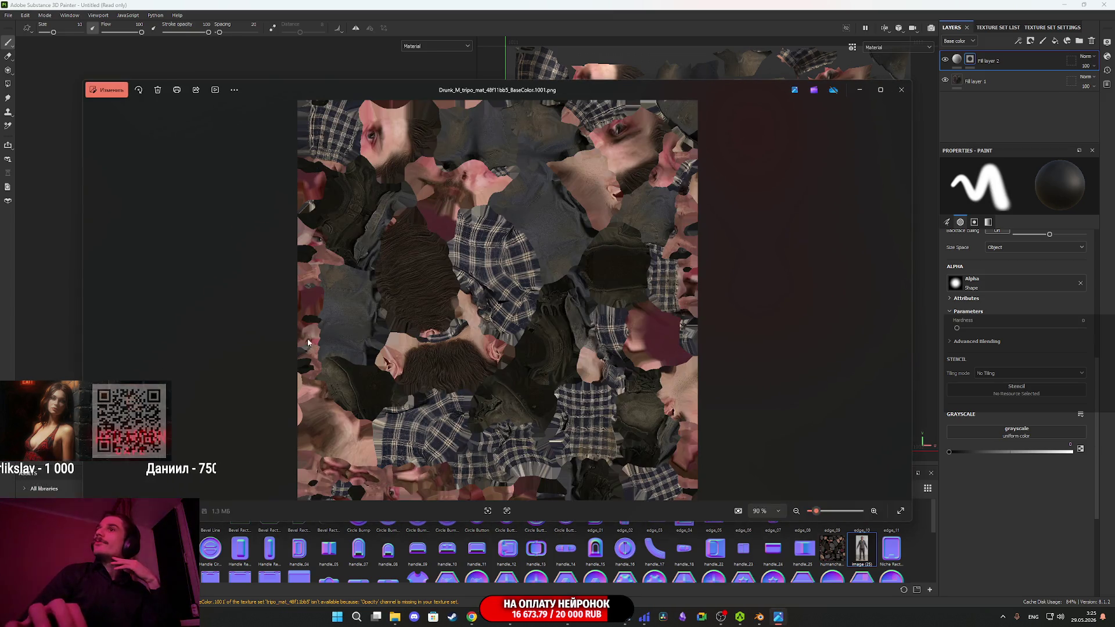
scroll(471, 291, "up", 5)
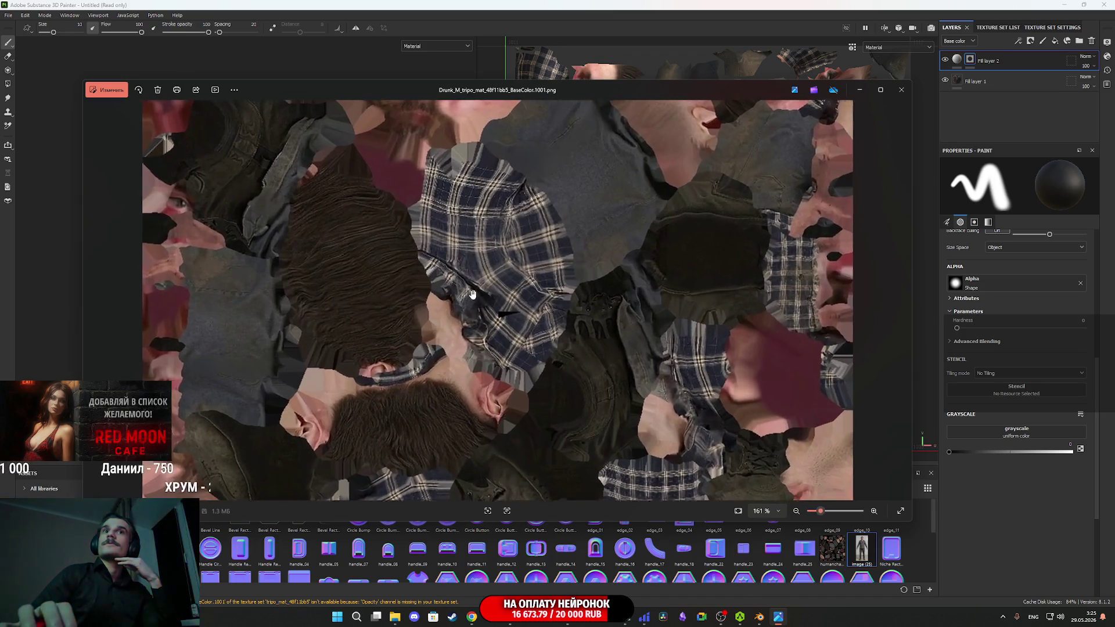
mouse_move(499, 274)
left_mouse_down()
mouse_move(399, 391)
mouse_move(377, 448)
mouse_move(461, 121)
left_mouse_up()
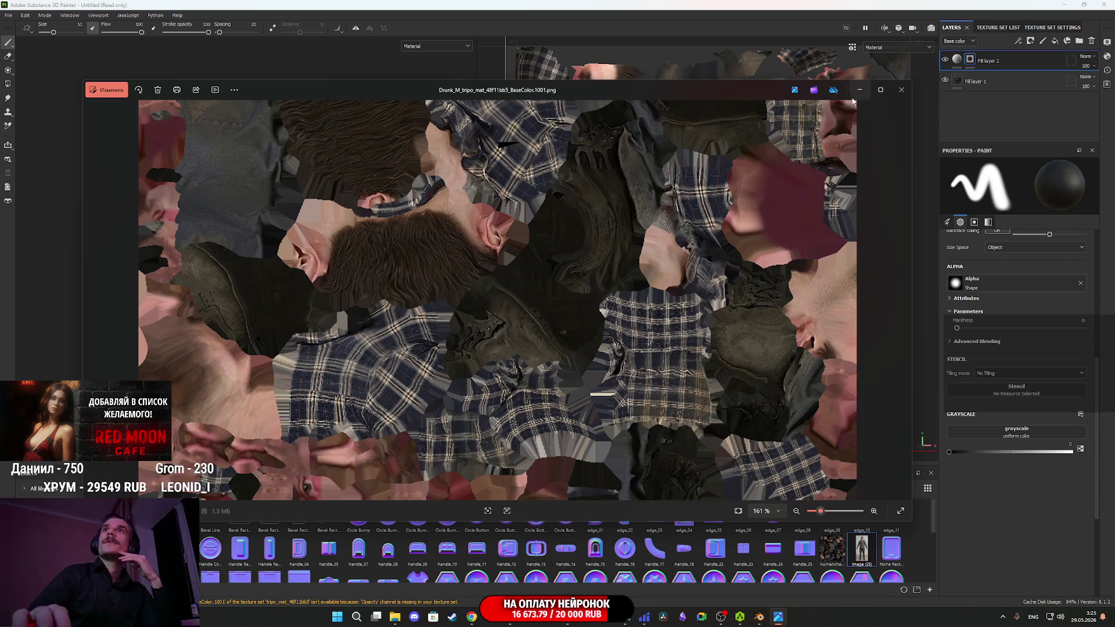
left_click(901, 90)
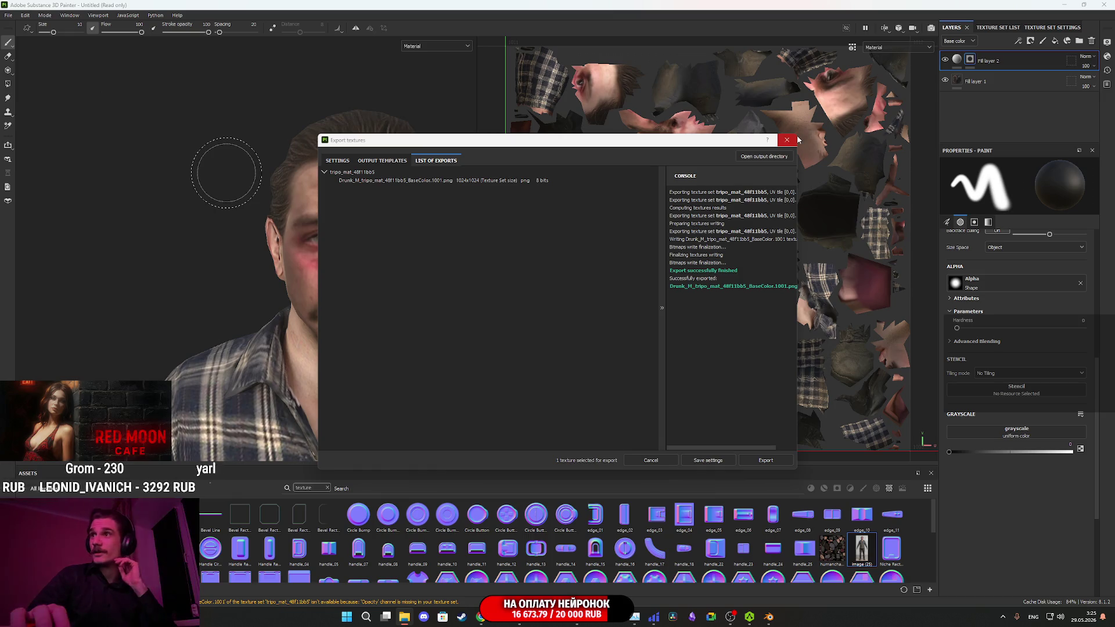
- Close the Export textures dialog, check the face from the front, and quit Painter answering the save prompt
left_click(788, 140)
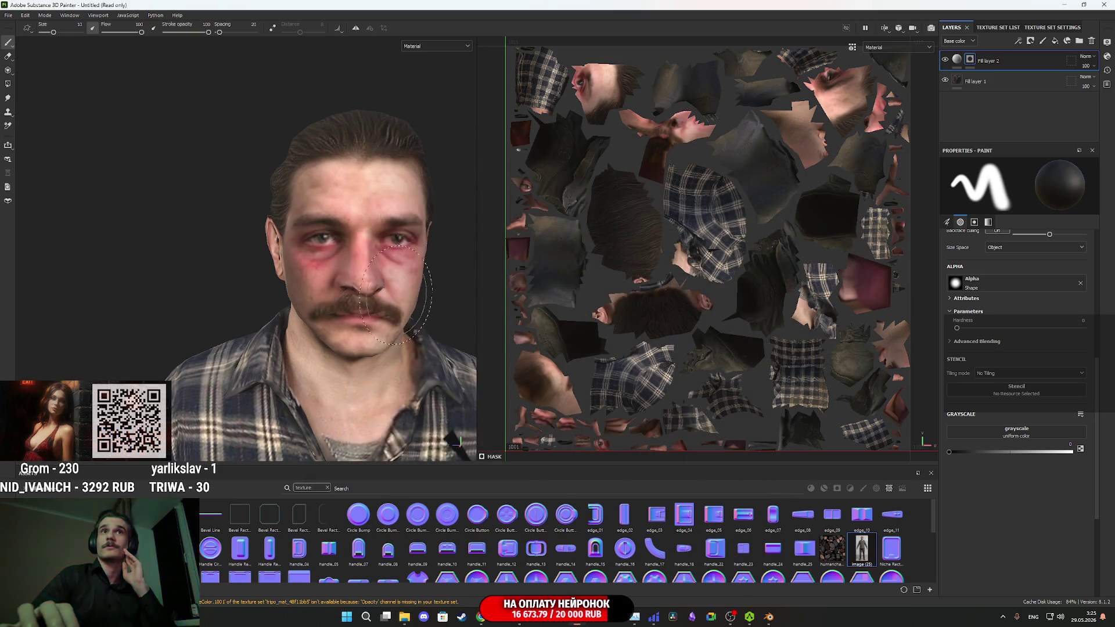
scroll(383, 302, "down", 5)
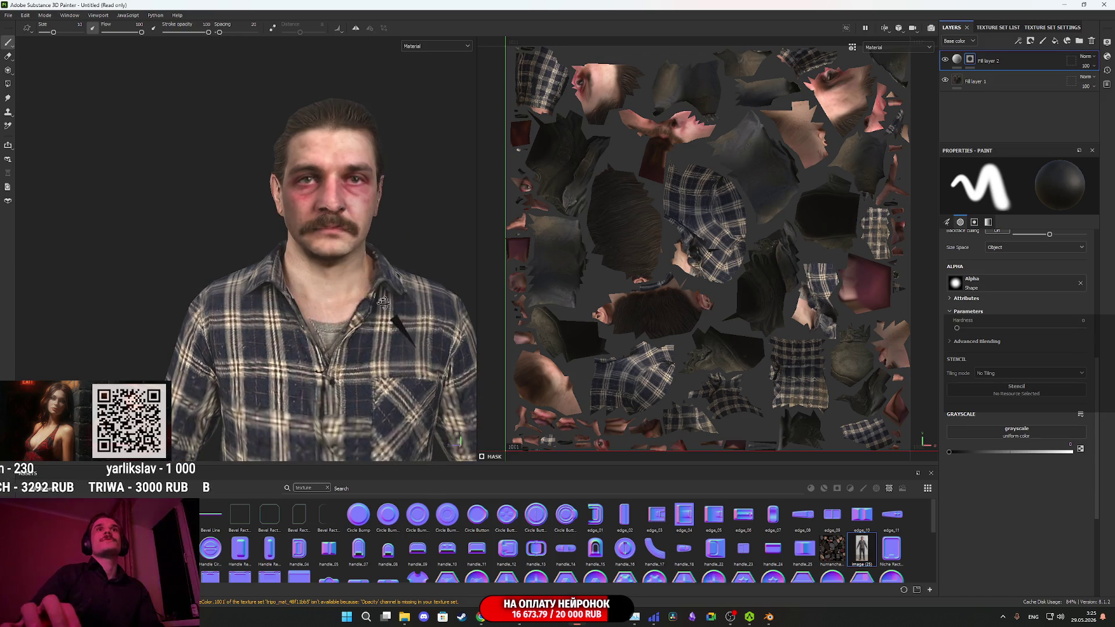
left_click_drag(383, 302, 292, 282)
scroll(292, 281, "up", 3)
mouse_move(297, 240)
left_mouse_down()
mouse_move(236, 212)
mouse_move(350, 223)
mouse_move(386, 242)
mouse_move(199, 232)
mouse_move(302, 222)
left_mouse_up()
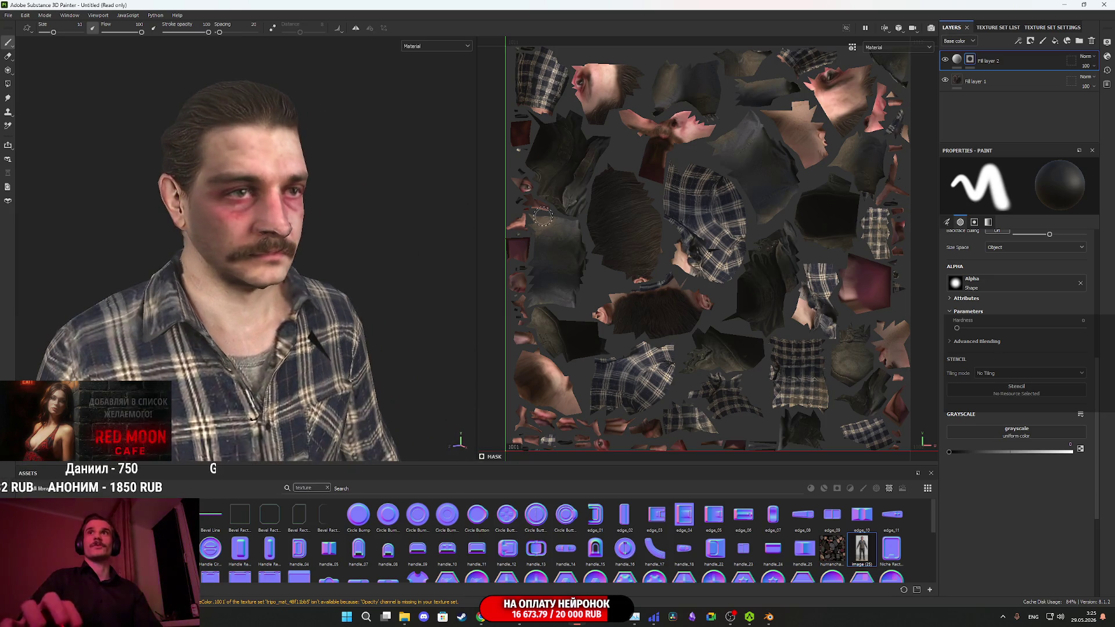
left_click(1107, 5)
left_click(546, 320)
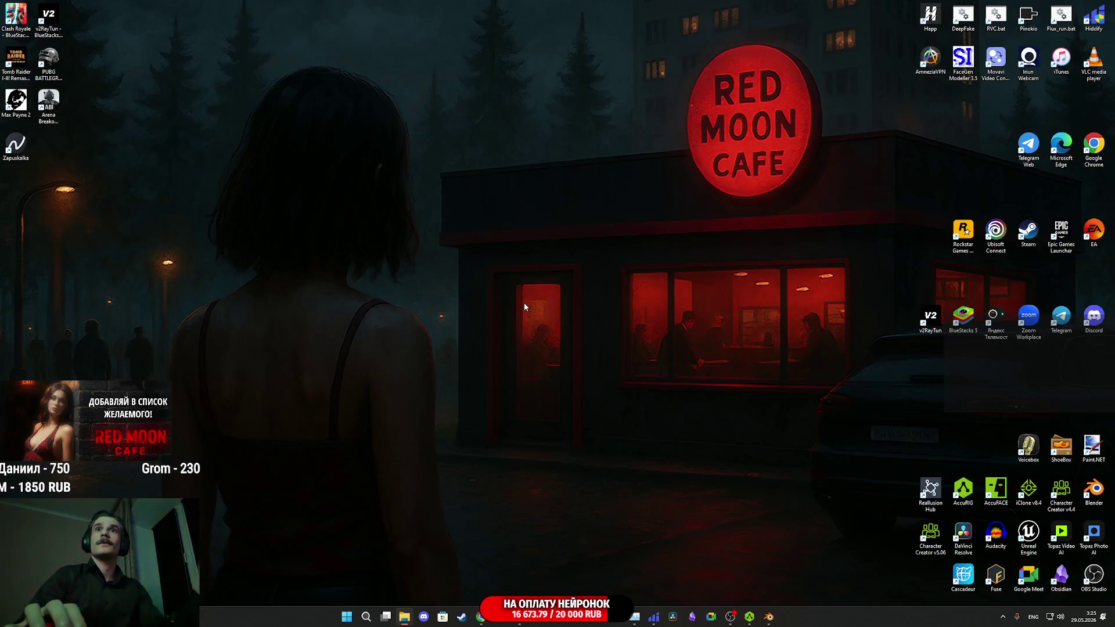
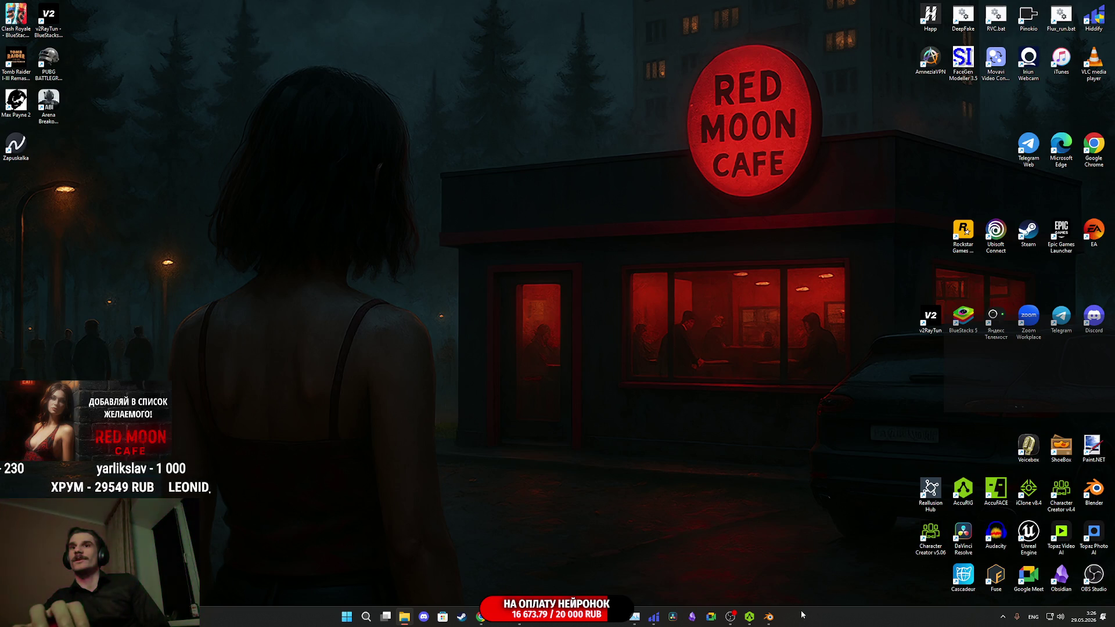
- Bring AccuRIG back up and close it, confirming the Close AccuRIG prompt
left_click(750, 617)
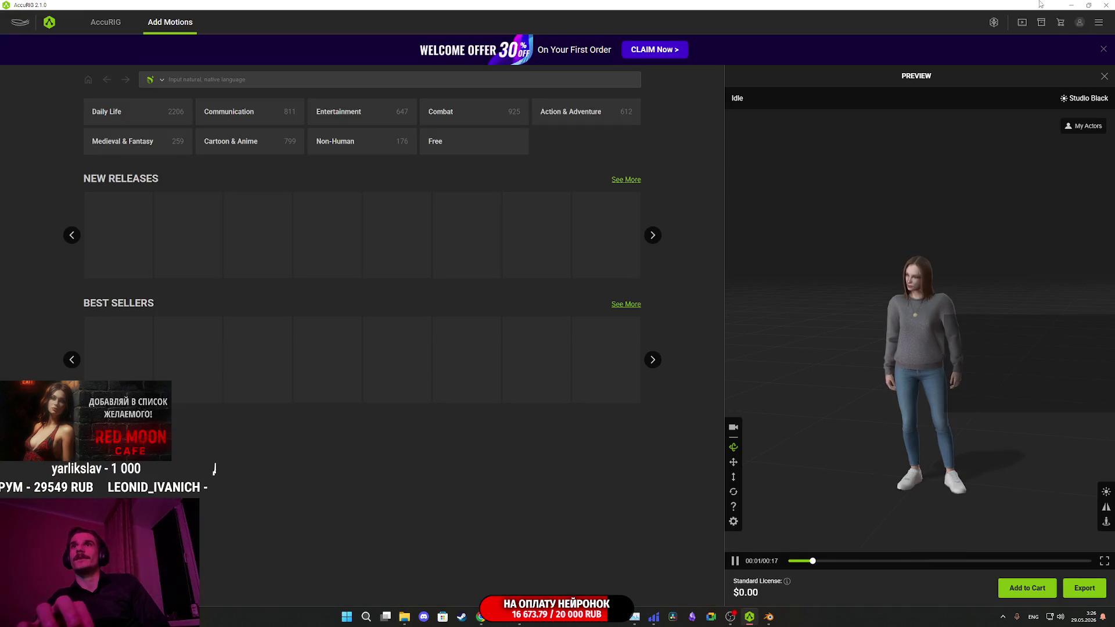
scroll(966, 301, "up", 5)
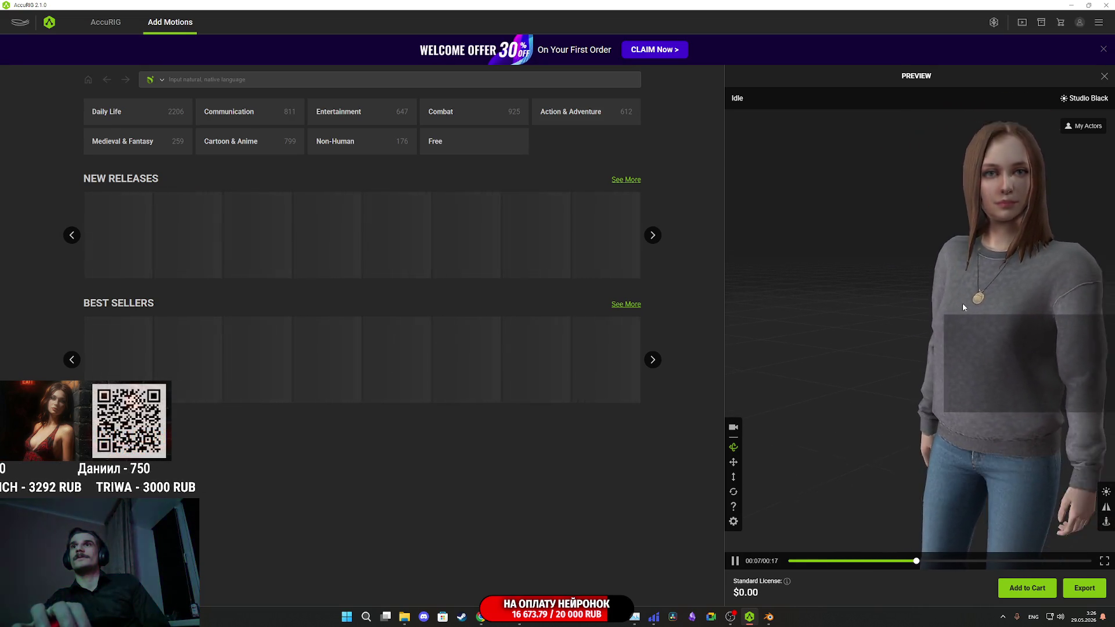
left_click(1107, 5)
left_click(538, 319)
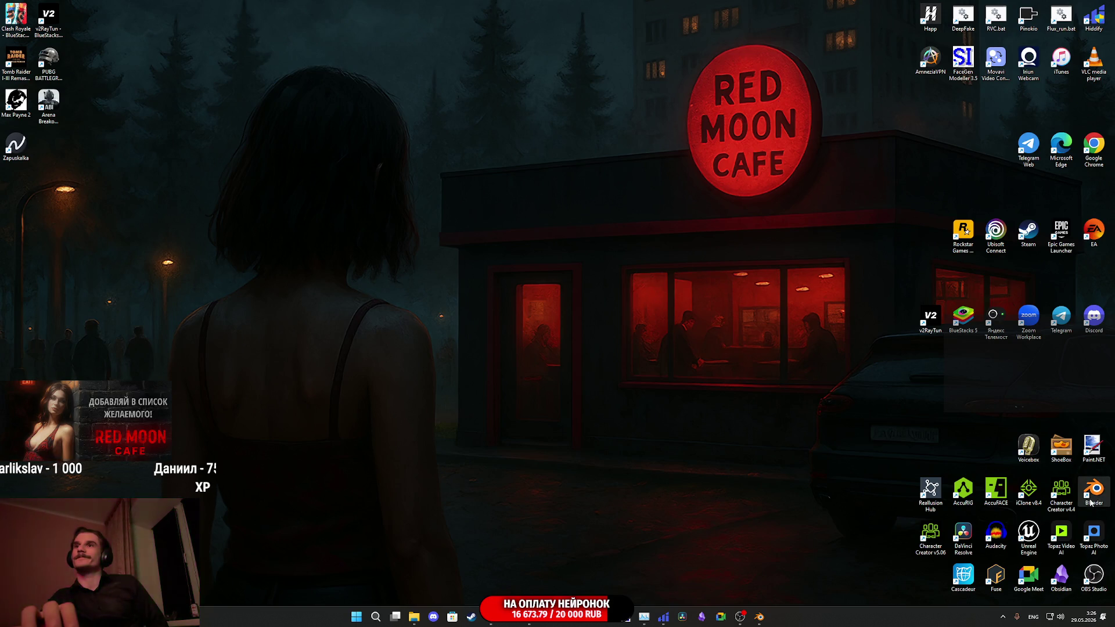
- Relaunch AccuRIG, load the plaid-shirt man FBX, rotate him 90° on Y, and run Rig Body
double_click(964, 494)
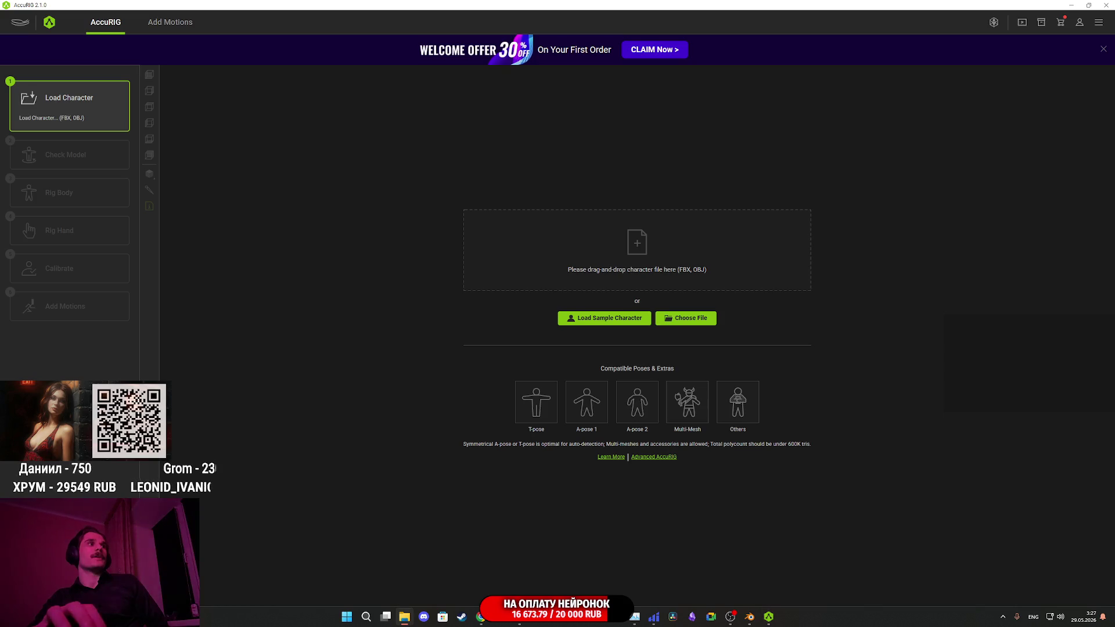
mouse_move(302, 320)
left_mouse_down()
mouse_move(511, 267)
mouse_move(619, 257)
left_mouse_up()
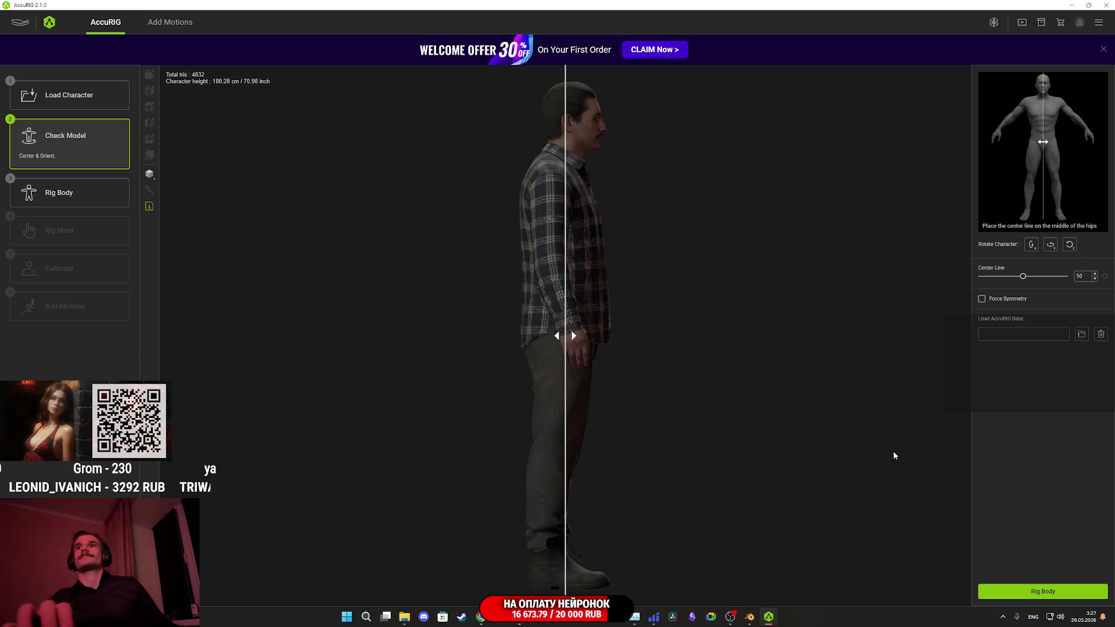
left_click(1051, 246)
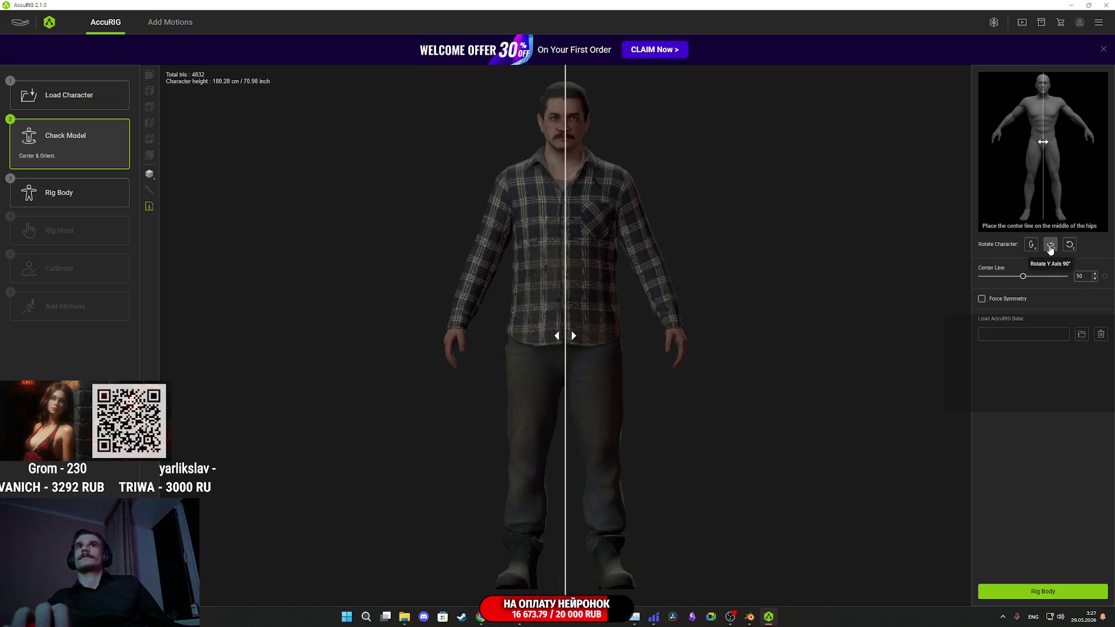
left_click(1032, 589)
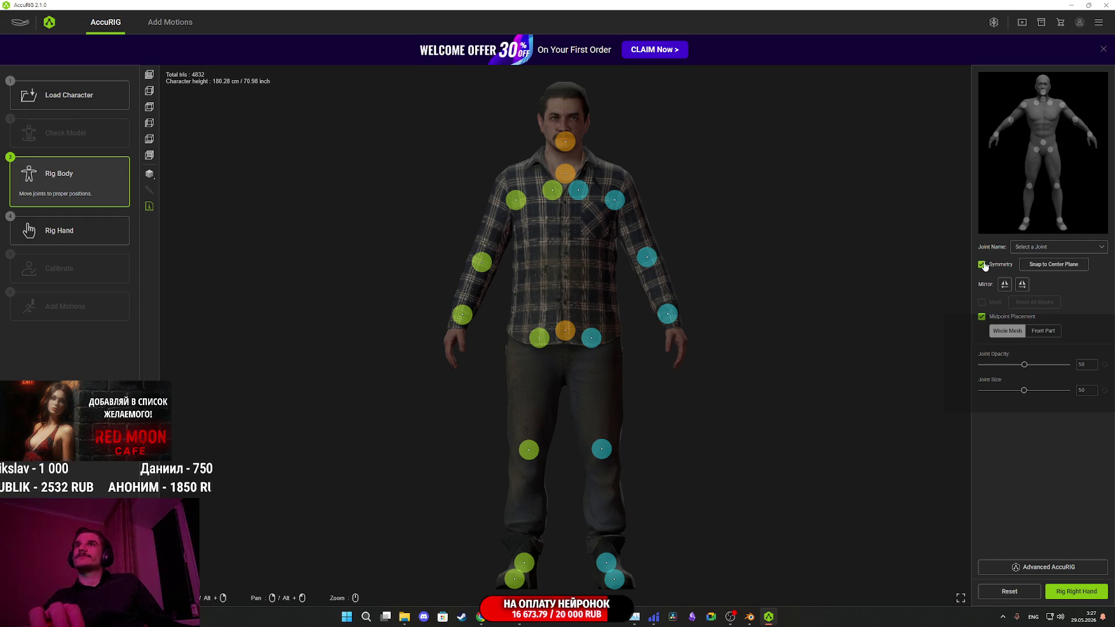
- Lower the hip joints symmetrically and drop the pelvis joint slightly
scroll(620, 371, "up", 4)
left_click(615, 346)
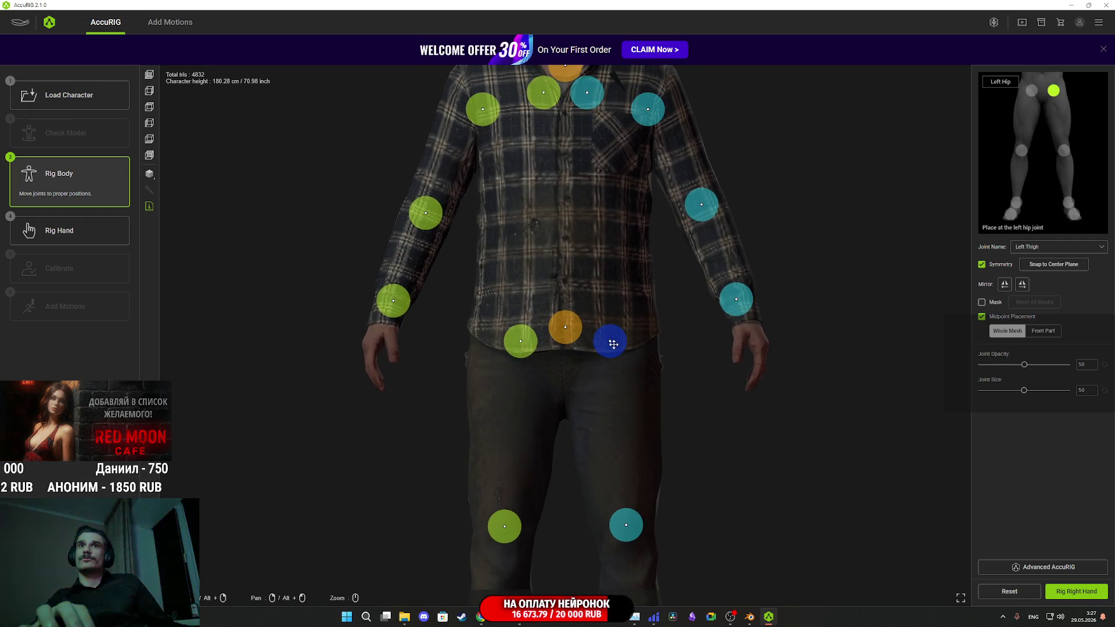
left_click_drag(616, 347, 621, 367)
left_click_drag(573, 334, 573, 340)
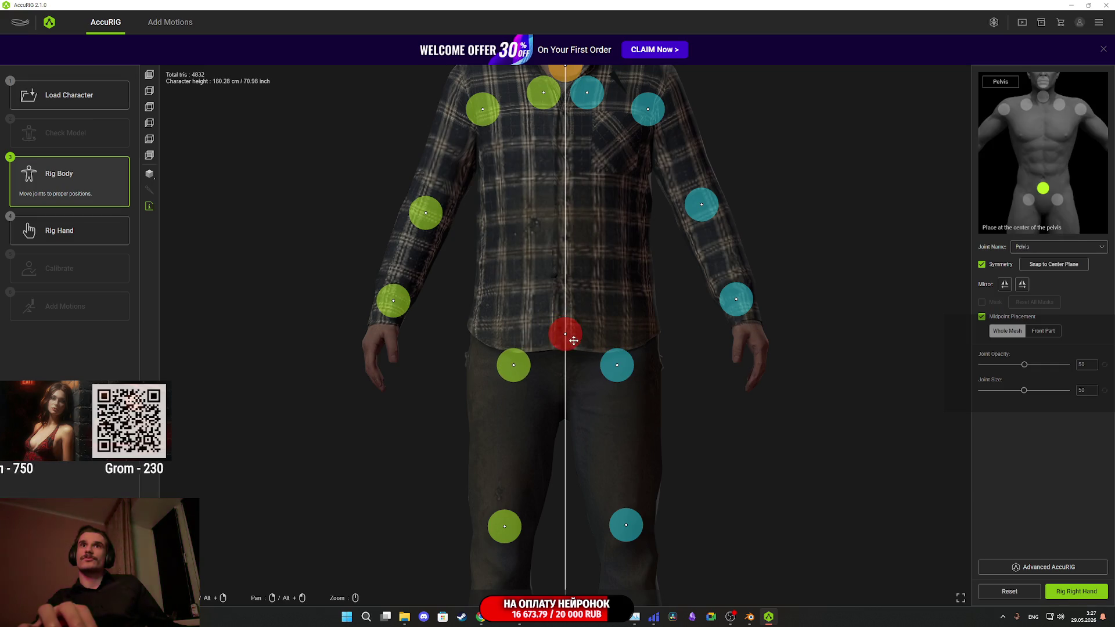
scroll(604, 332, "up", 5)
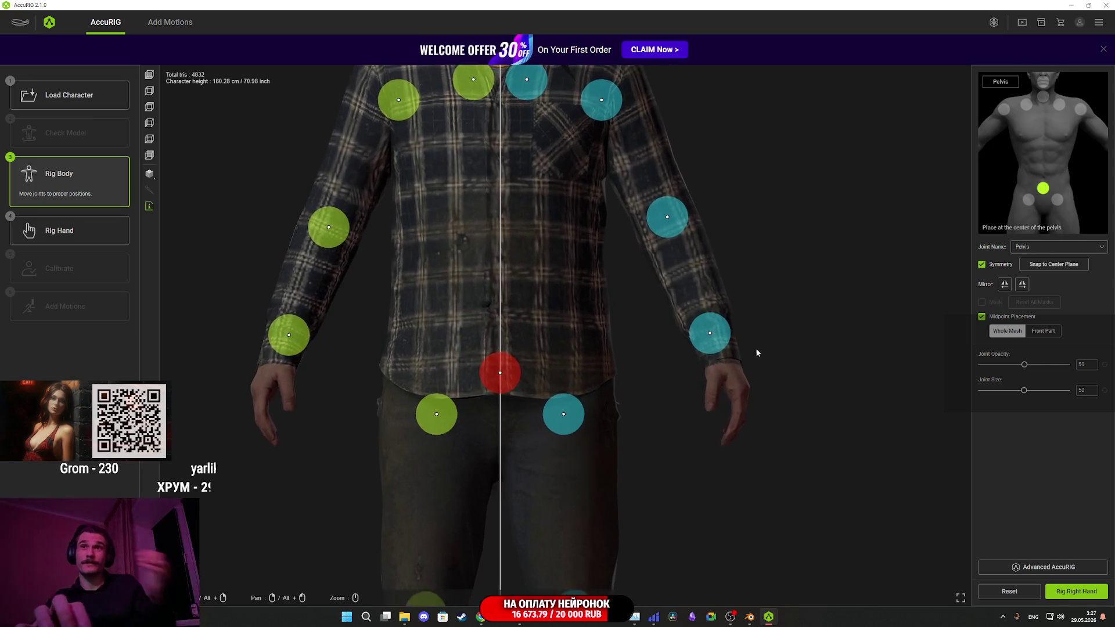
- Move the wrist joints onto the wrists, raise the shoulders, and shift the clavicles up and outward
left_click(762, 334)
left_click_drag(770, 340, 785, 367)
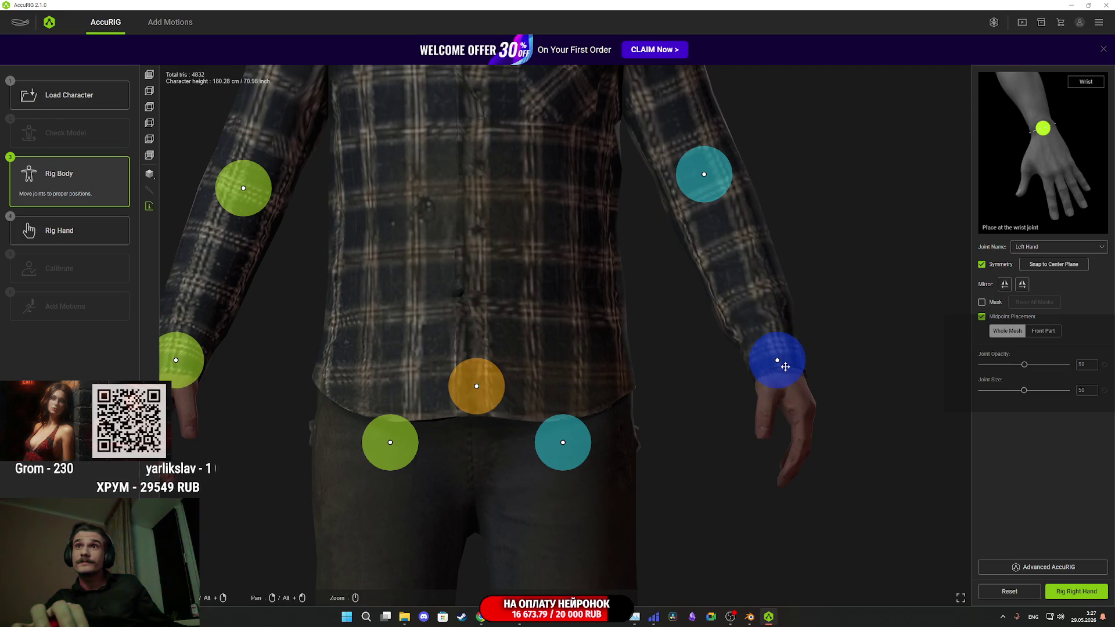
scroll(783, 364, "down", 3)
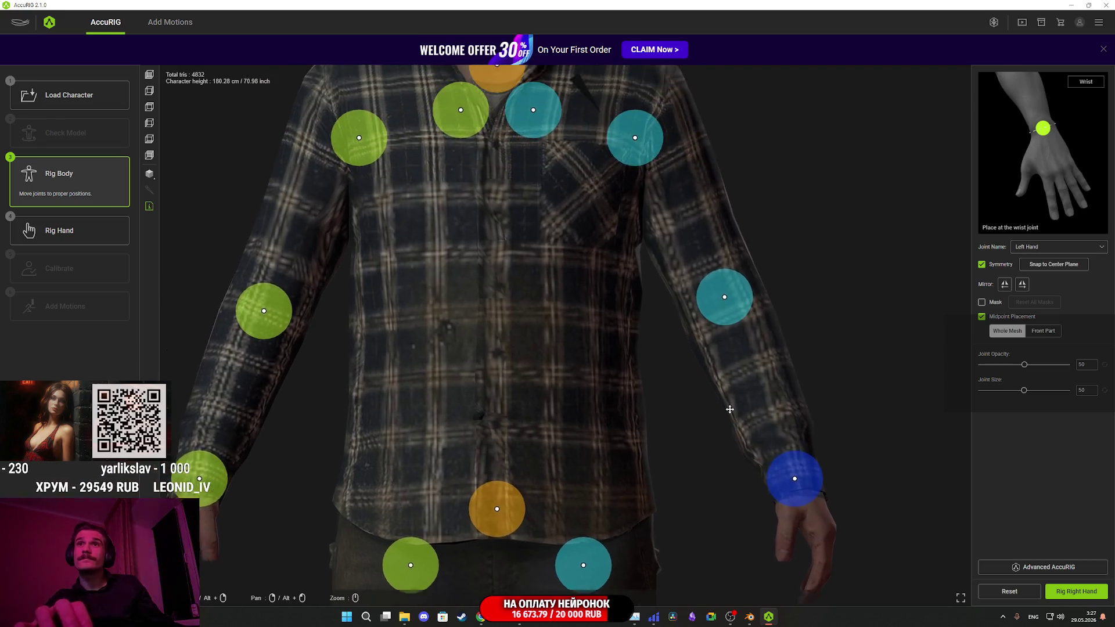
left_click(737, 361)
left_click_drag(698, 301, 699, 286)
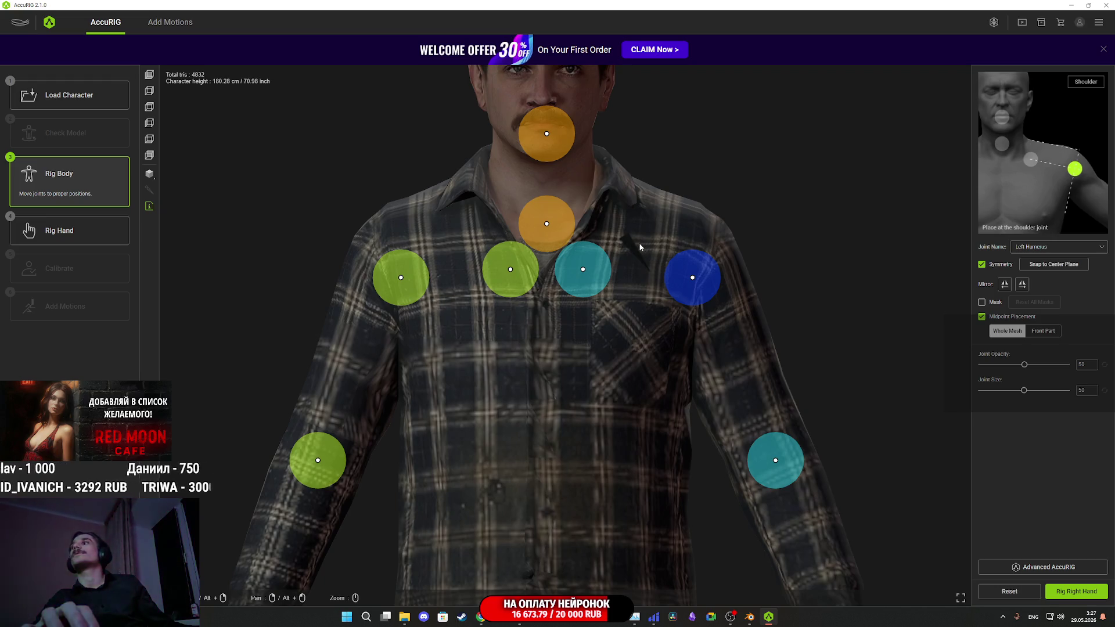
left_click(583, 269)
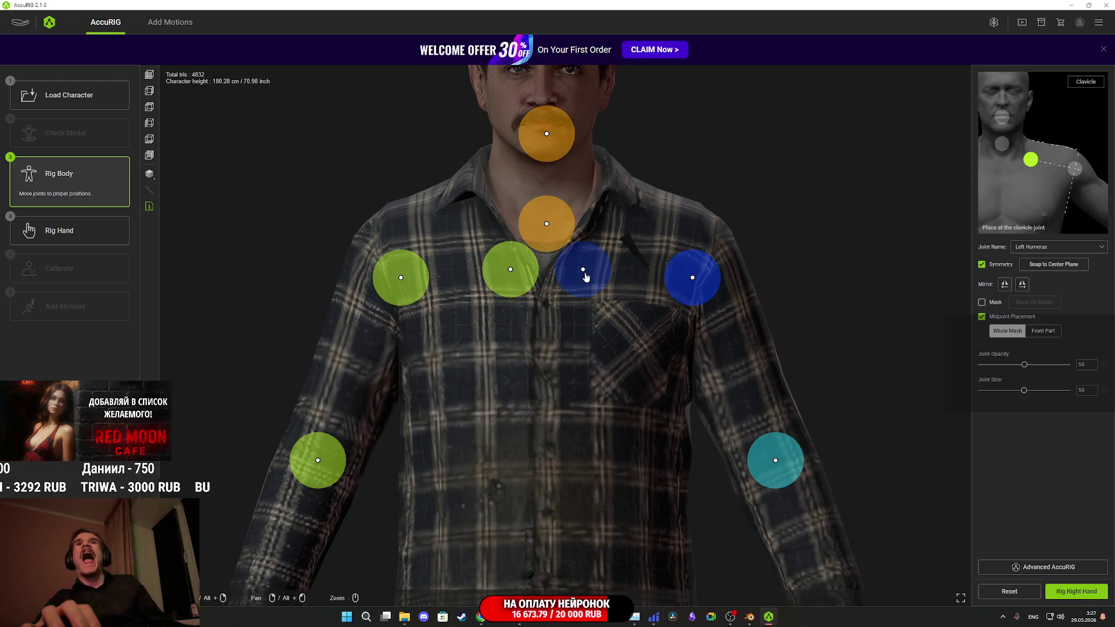
left_click_drag(583, 269, 619, 243)
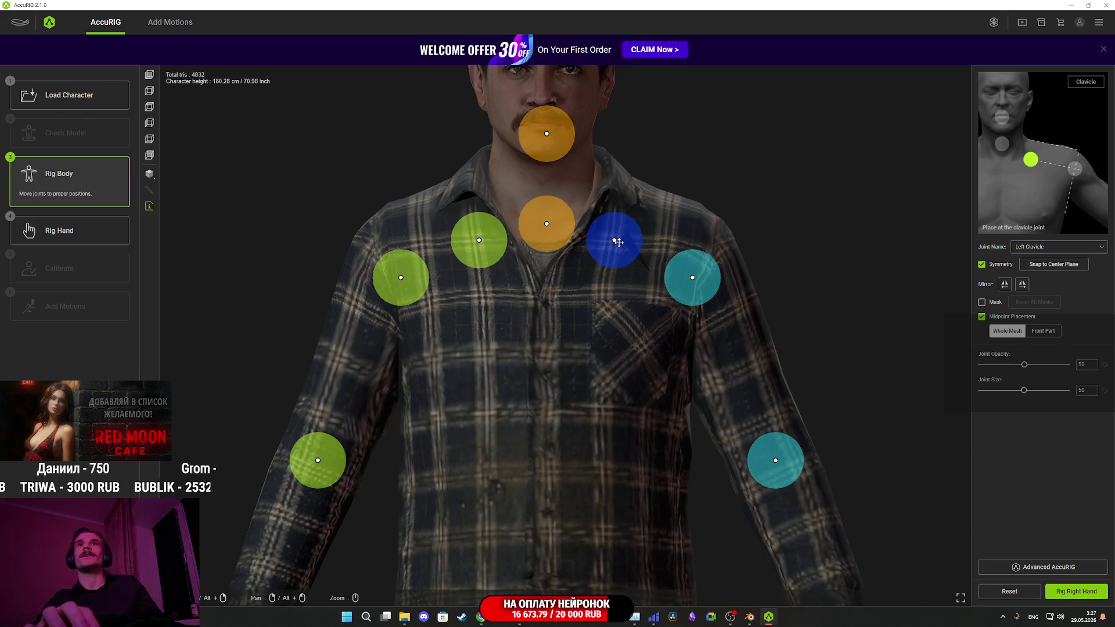
- Raise the neck and head joints and fine-tune the neck position
scroll(644, 235, "up", 3)
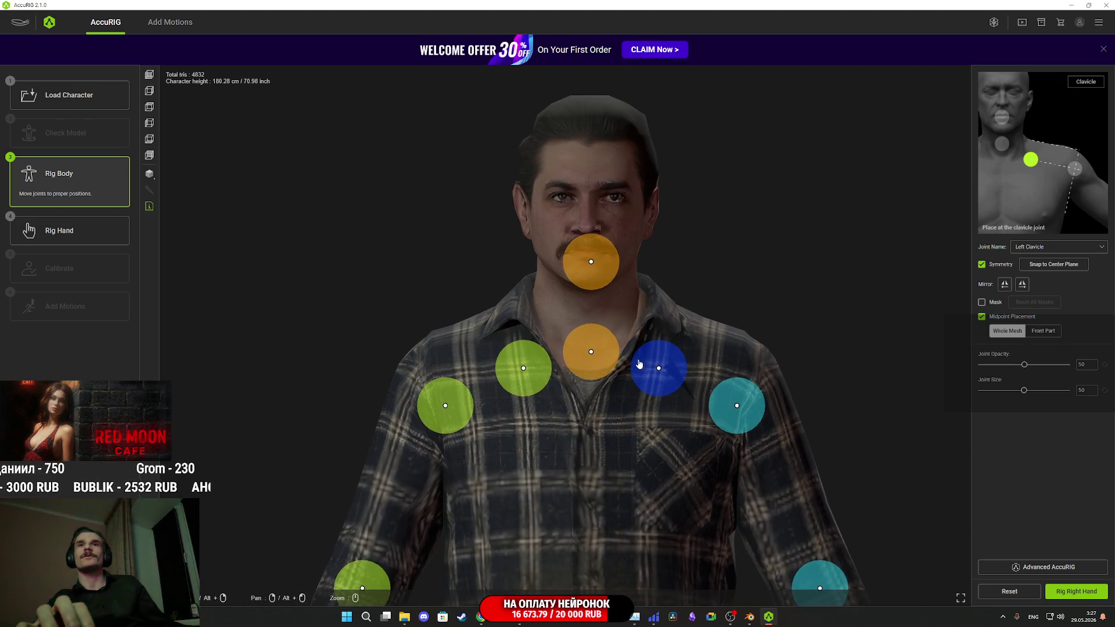
left_click_drag(603, 368, 603, 355)
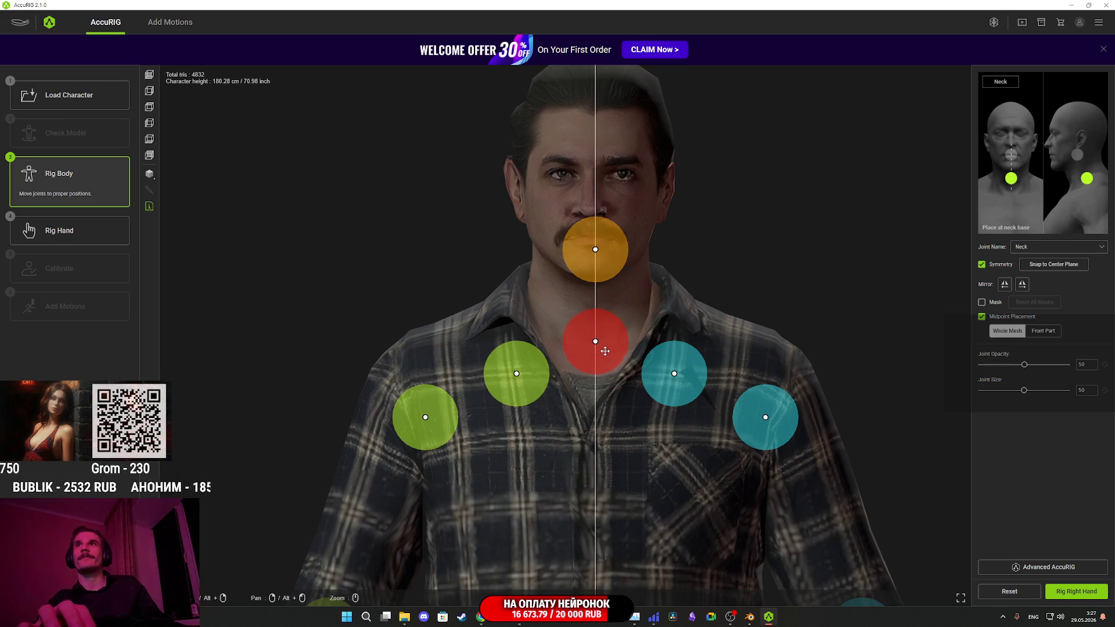
left_click_drag(609, 259, 609, 251)
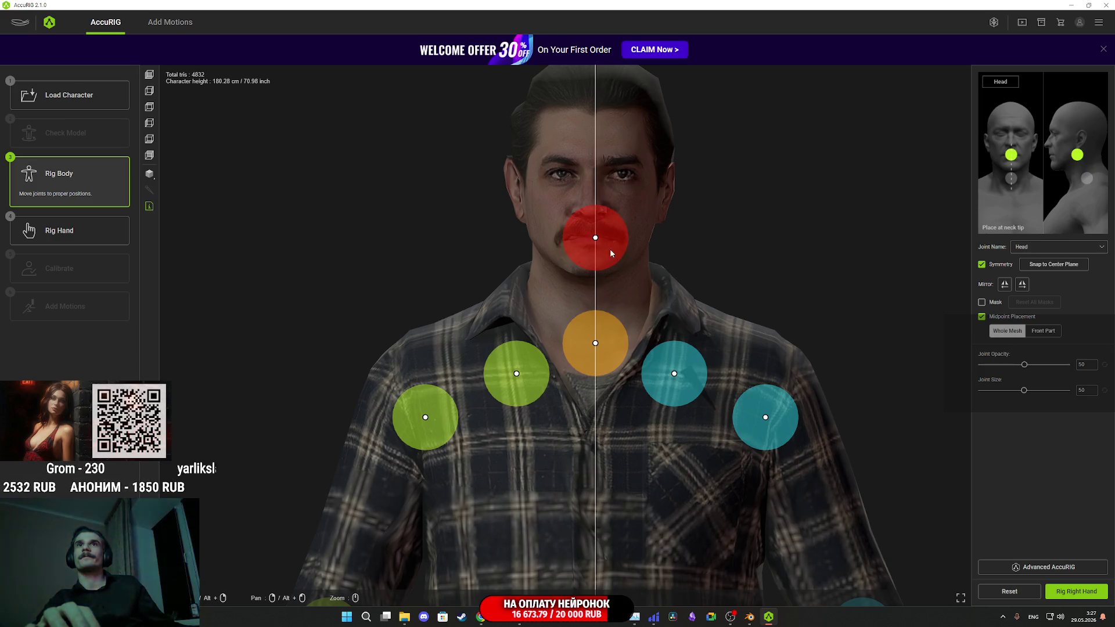
left_click_drag(616, 346, 615, 343)
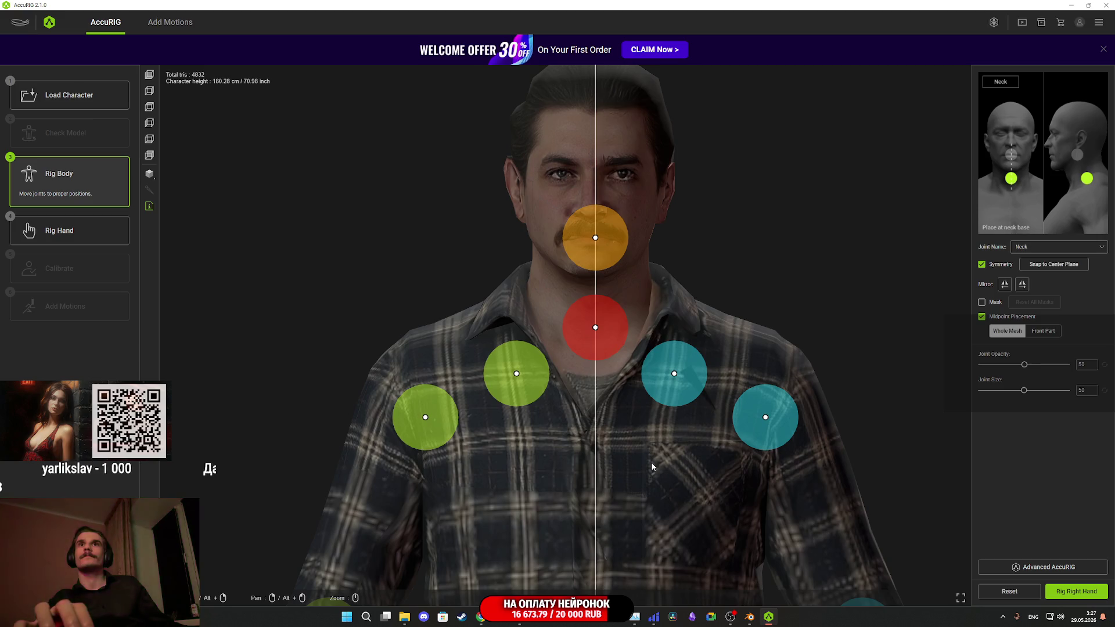
left_click_drag(609, 329, 608, 322)
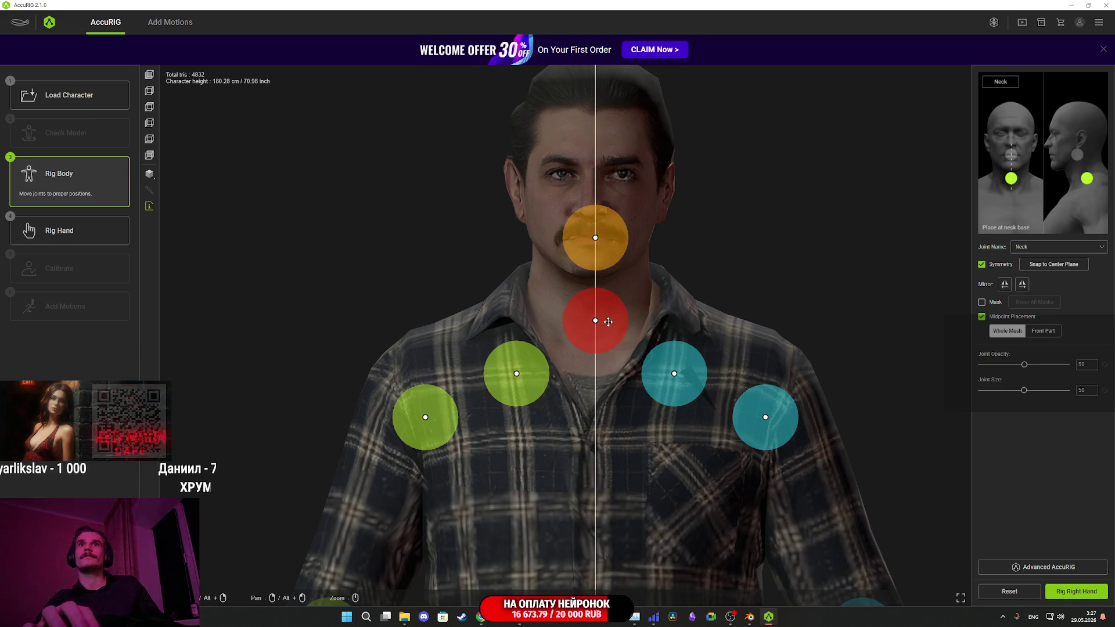
- Orbit around the legs to check the foot joints, then begin Rig Right Hand
scroll(619, 377, "down", 3)
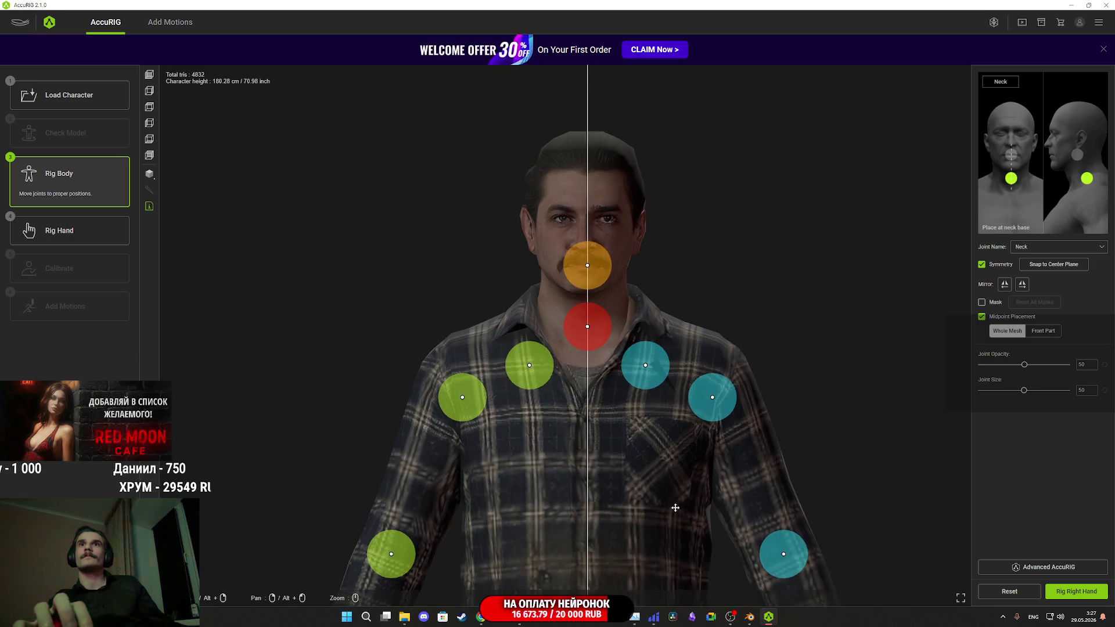
scroll(613, 312, "up", 3)
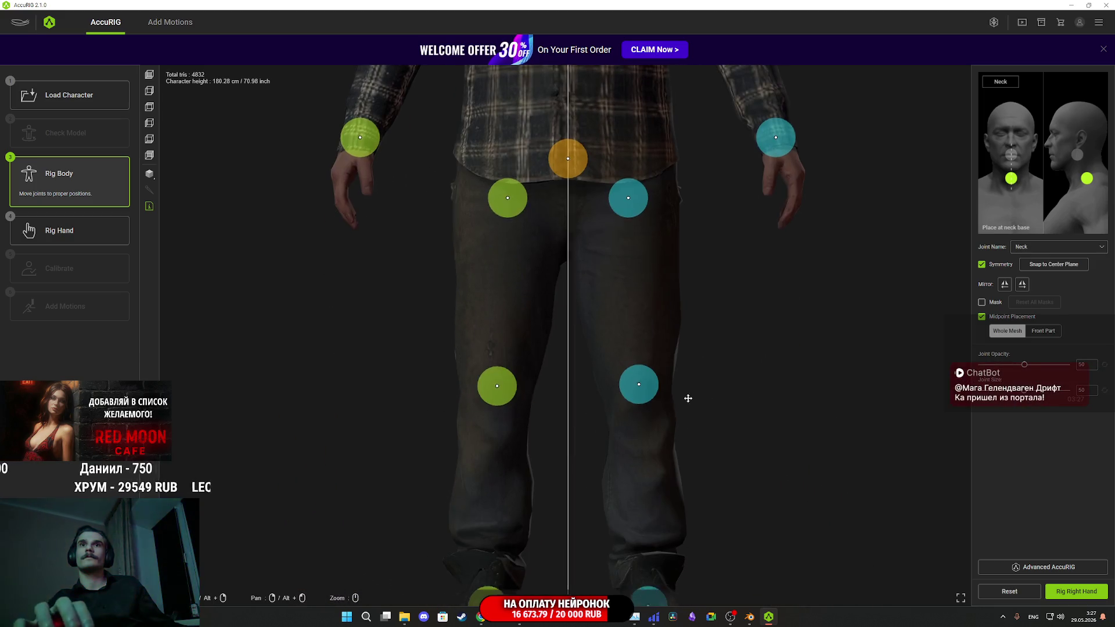
mouse_move(688, 399)
left_mouse_down()
mouse_move(723, 341)
mouse_move(643, 439)
mouse_move(643, 416)
mouse_move(682, 426)
mouse_move(624, 384)
left_mouse_up()
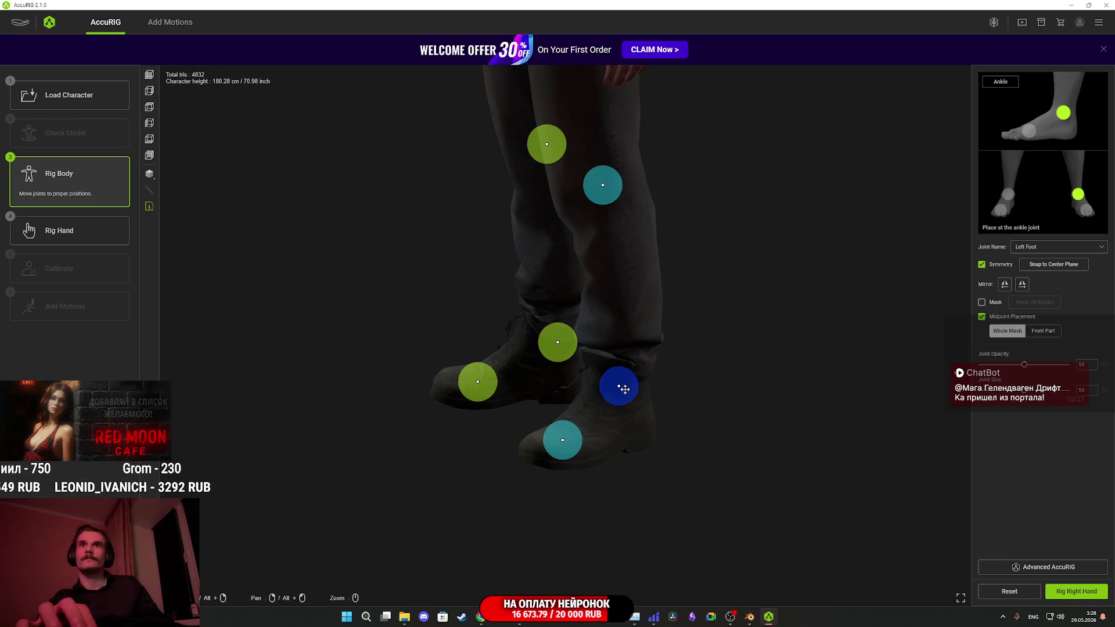
mouse_move(682, 411)
left_mouse_down()
mouse_move(829, 403)
mouse_move(715, 400)
mouse_move(772, 414)
left_mouse_up()
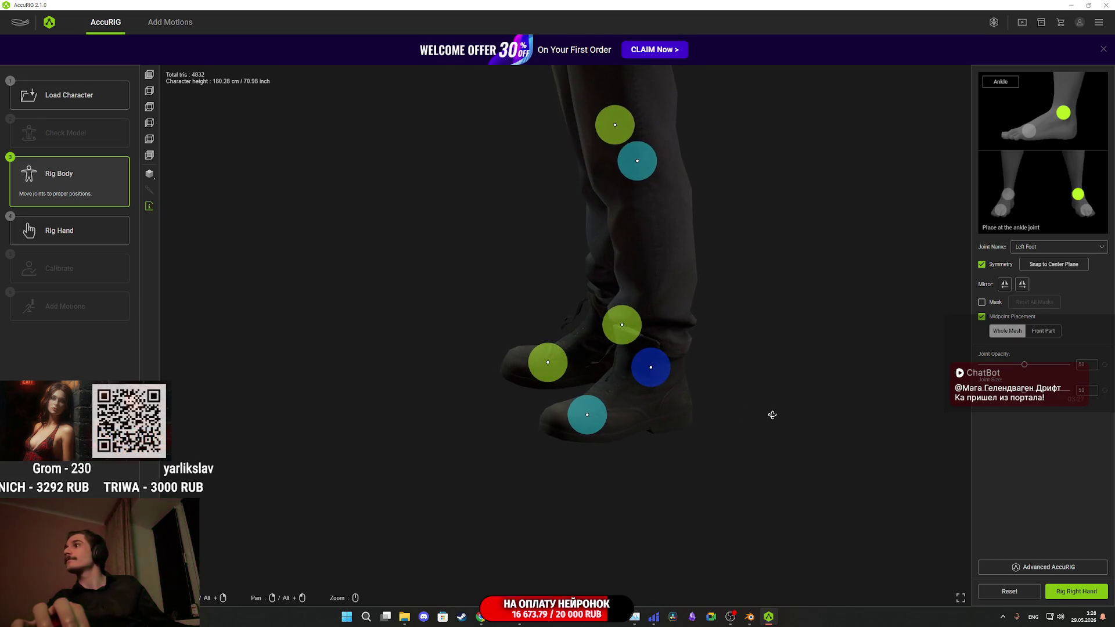
left_click_drag(772, 415, 772, 413)
left_click(1072, 592)
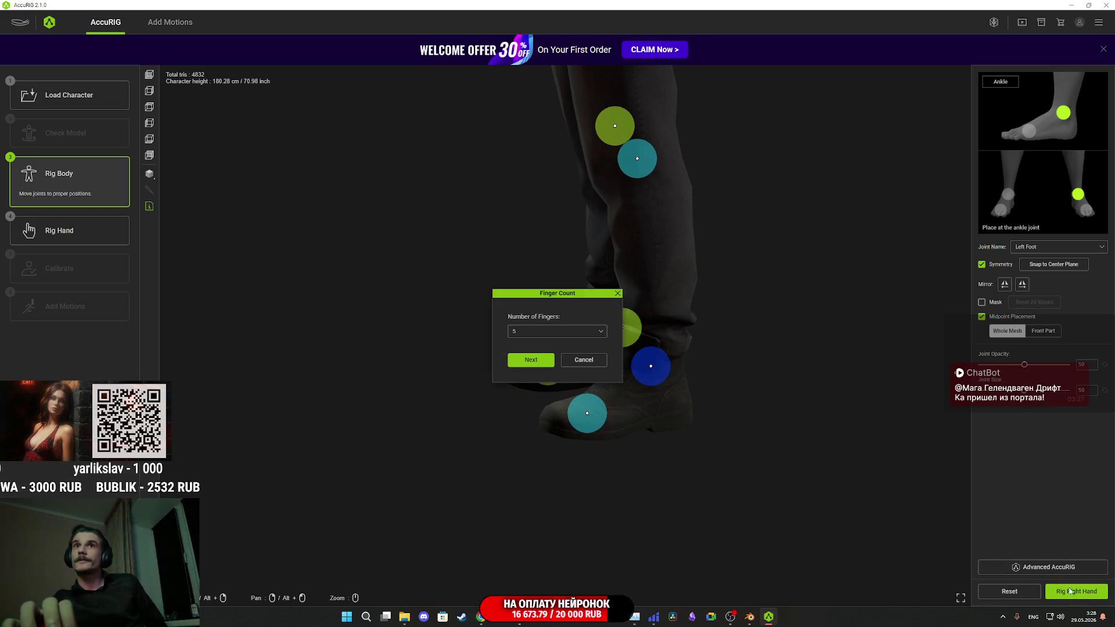
- Confirm five fingers and reposition the right pinky's base and tip joints
left_click(531, 359)
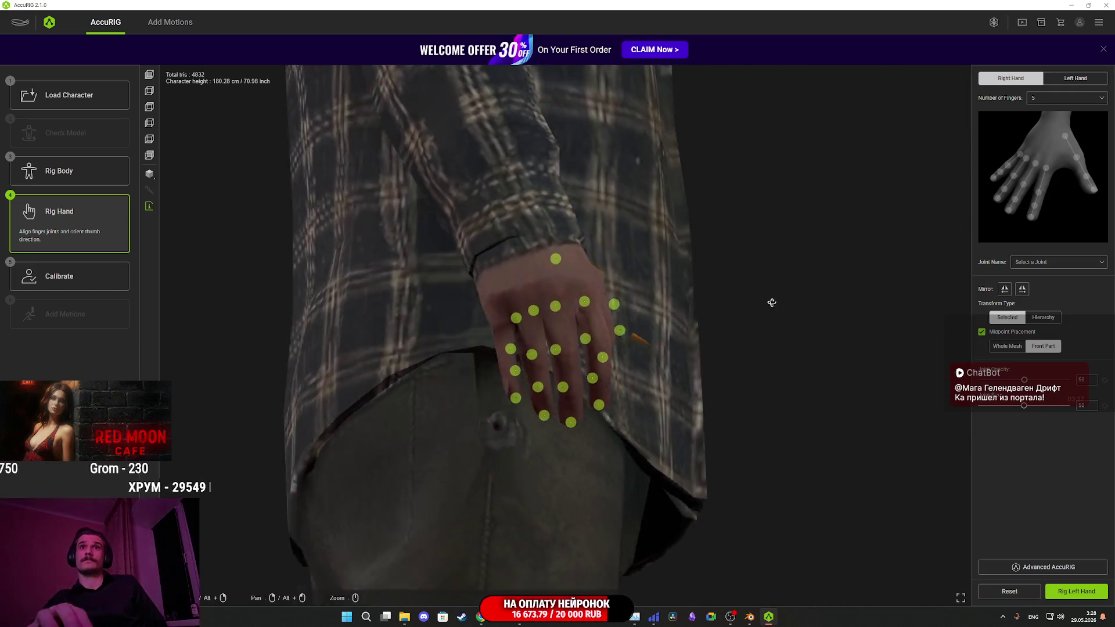
mouse_move(772, 302)
left_mouse_down()
mouse_move(802, 396)
mouse_move(891, 460)
mouse_move(837, 462)
left_mouse_up()
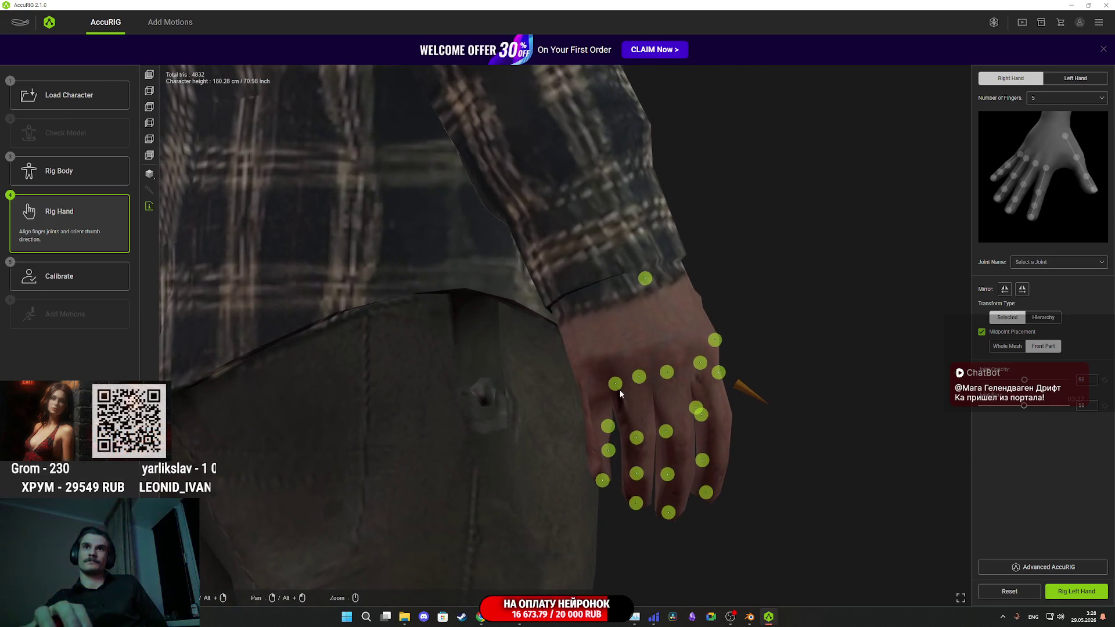
left_click_drag(615, 384, 609, 381)
mouse_move(653, 451)
left_mouse_down()
mouse_move(740, 528)
mouse_move(636, 457)
left_mouse_up()
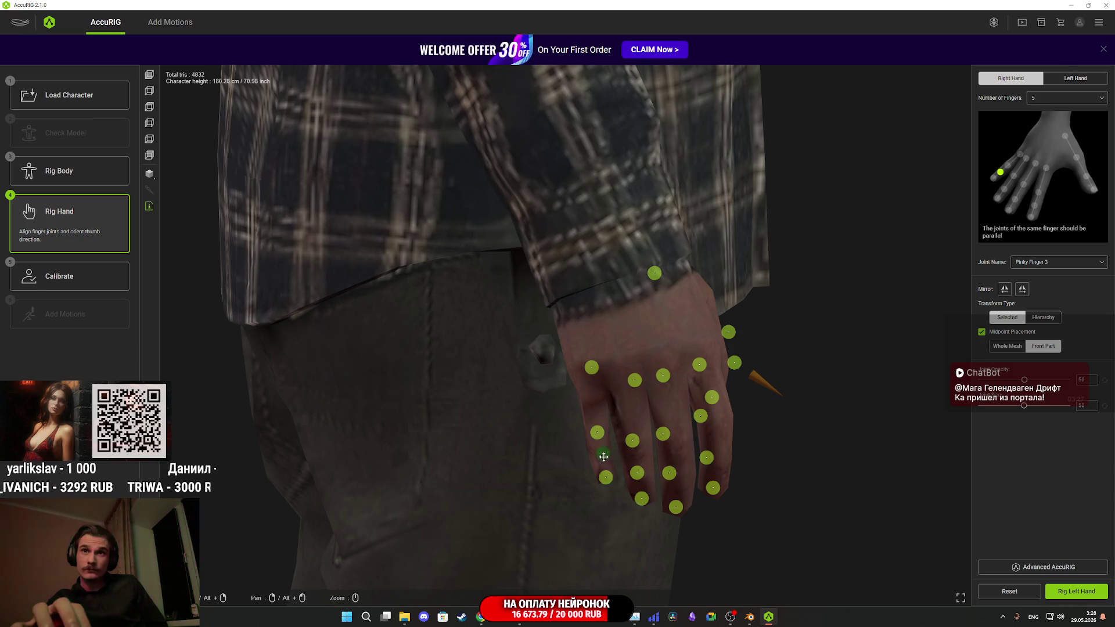
mouse_move(752, 540)
left_mouse_down()
mouse_move(854, 448)
mouse_move(906, 475)
mouse_move(884, 515)
mouse_move(796, 522)
mouse_move(801, 503)
mouse_move(726, 476)
left_mouse_up()
left_click(598, 423)
left_click(601, 453)
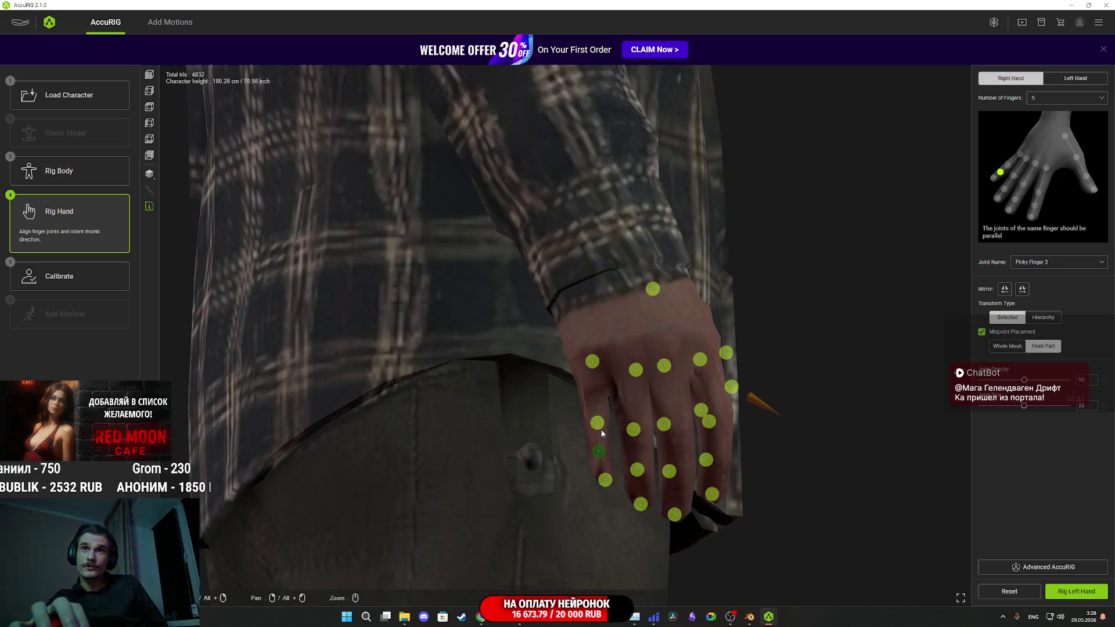
left_click(601, 454)
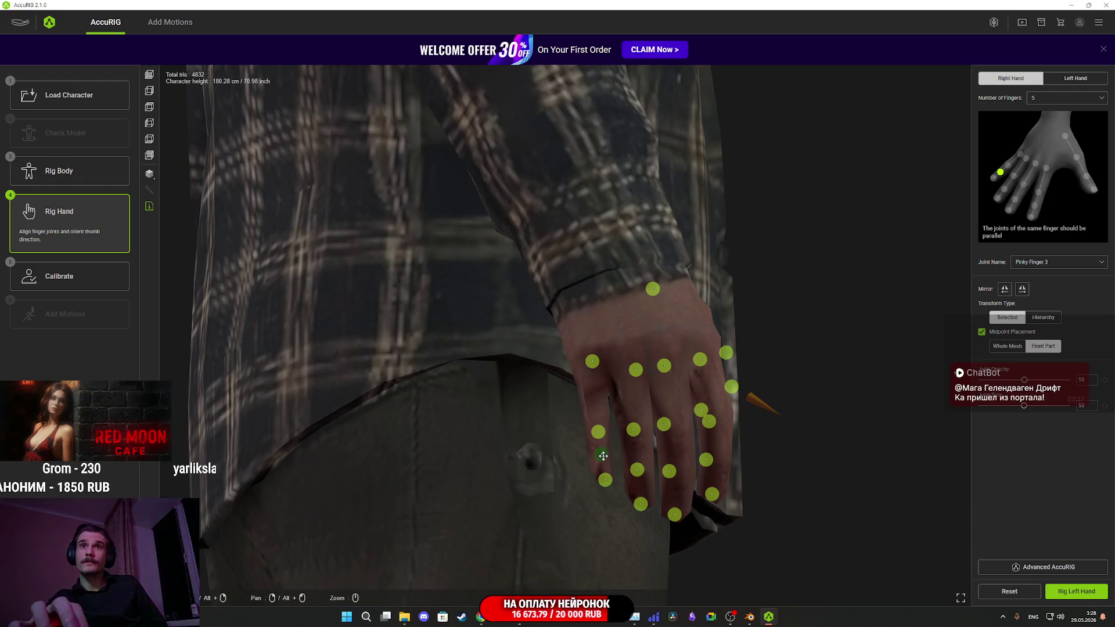
- Adjust the right ring and middle finger joints onto their fingers
left_click_drag(871, 451, 805, 443)
left_click_drag(632, 383, 617, 362)
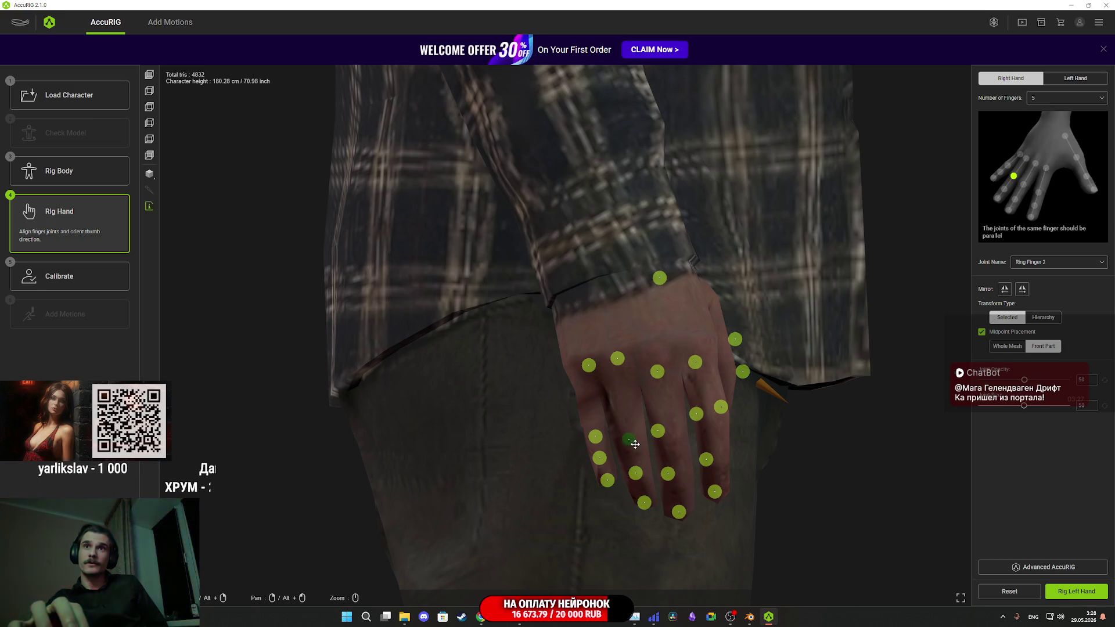
left_click_drag(661, 453, 643, 480)
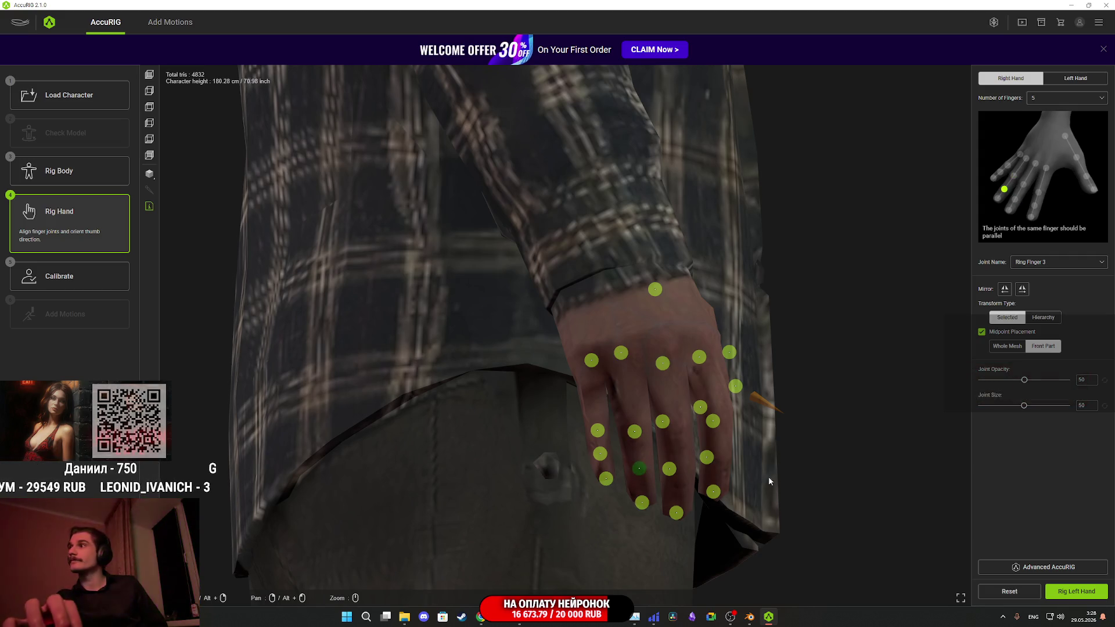
mouse_move(790, 460)
left_mouse_down()
mouse_move(777, 487)
mouse_move(657, 388)
mouse_move(656, 369)
left_mouse_up()
left_click(658, 373)
mouse_move(802, 442)
left_mouse_down()
mouse_move(842, 460)
mouse_move(702, 451)
mouse_move(816, 448)
mouse_move(772, 453)
mouse_move(804, 478)
mouse_move(856, 455)
mouse_move(829, 433)
mouse_move(801, 447)
left_mouse_up()
left_click(632, 431)
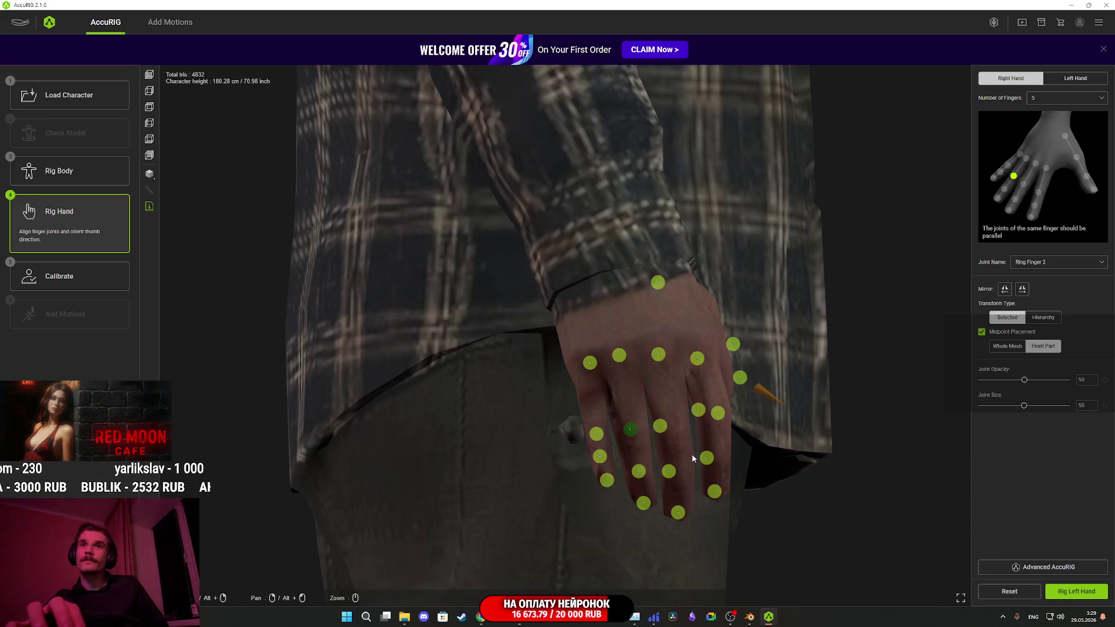
mouse_move(779, 485)
left_mouse_down()
mouse_move(761, 489)
mouse_move(782, 483)
mouse_move(674, 445)
left_mouse_up()
left_click_drag(765, 503, 760, 456)
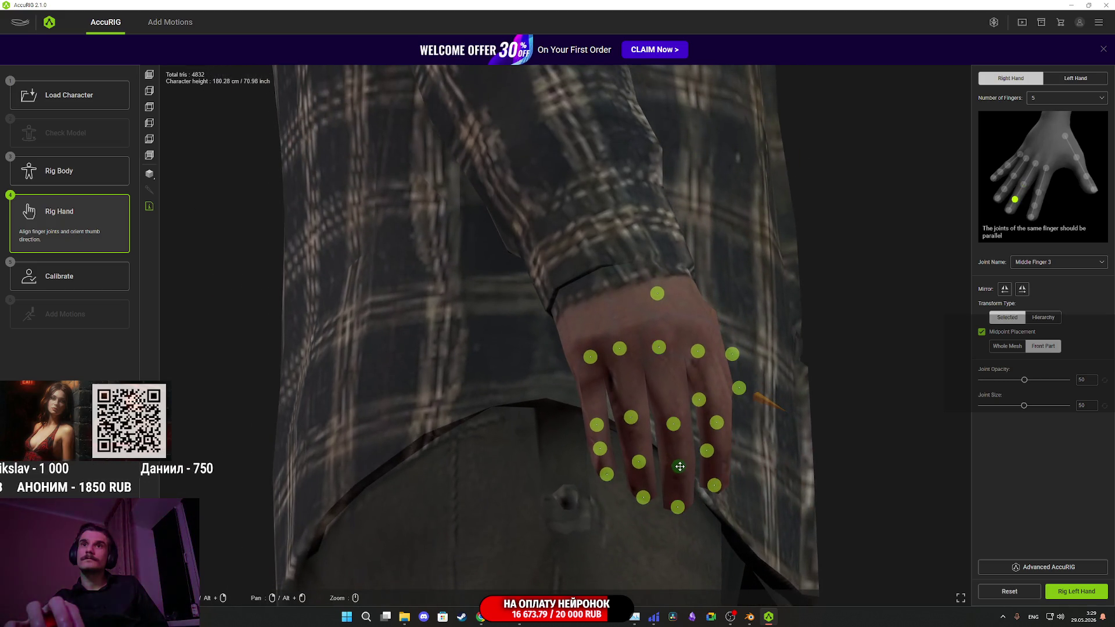
- Align the right index finger joints, nudging the tip onto the finger
mouse_move(682, 511)
left_mouse_down()
mouse_move(754, 530)
mouse_move(741, 545)
mouse_move(726, 488)
left_mouse_up()
left_click(690, 364)
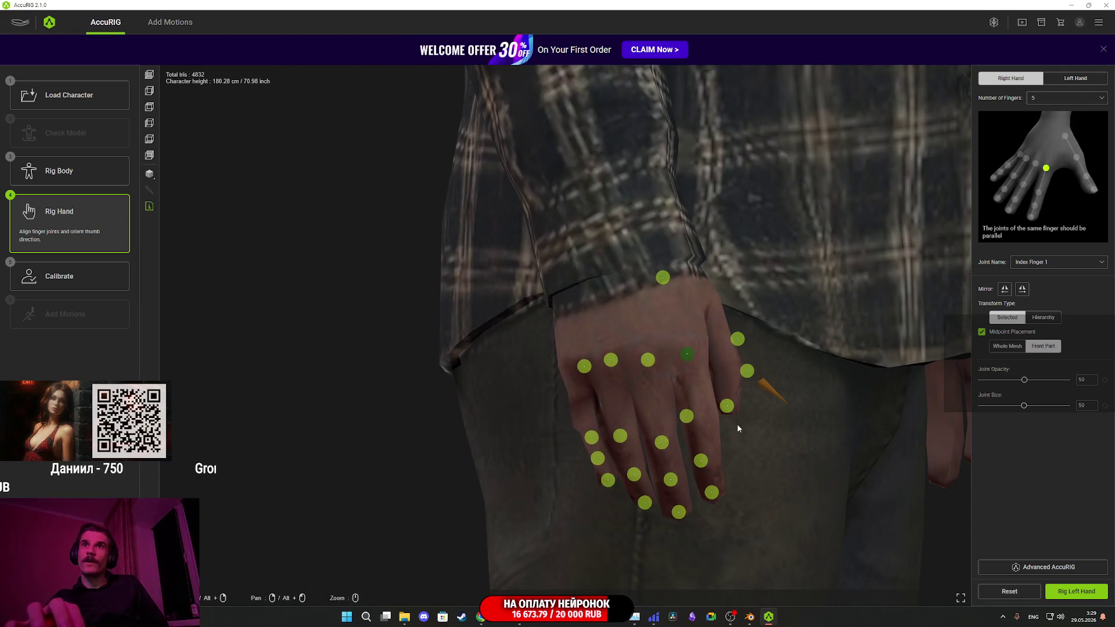
left_click_drag(691, 421, 705, 419)
left_click(706, 461)
mouse_move(705, 461)
left_mouse_down()
mouse_move(784, 456)
mouse_move(742, 443)
mouse_move(612, 486)
mouse_move(657, 500)
mouse_move(719, 505)
mouse_move(707, 505)
mouse_move(642, 423)
left_mouse_up()
- Move the right thumb joints up along the thumb, then continue to the left hand
left_click(622, 387)
left_click_drag(622, 388, 622, 352)
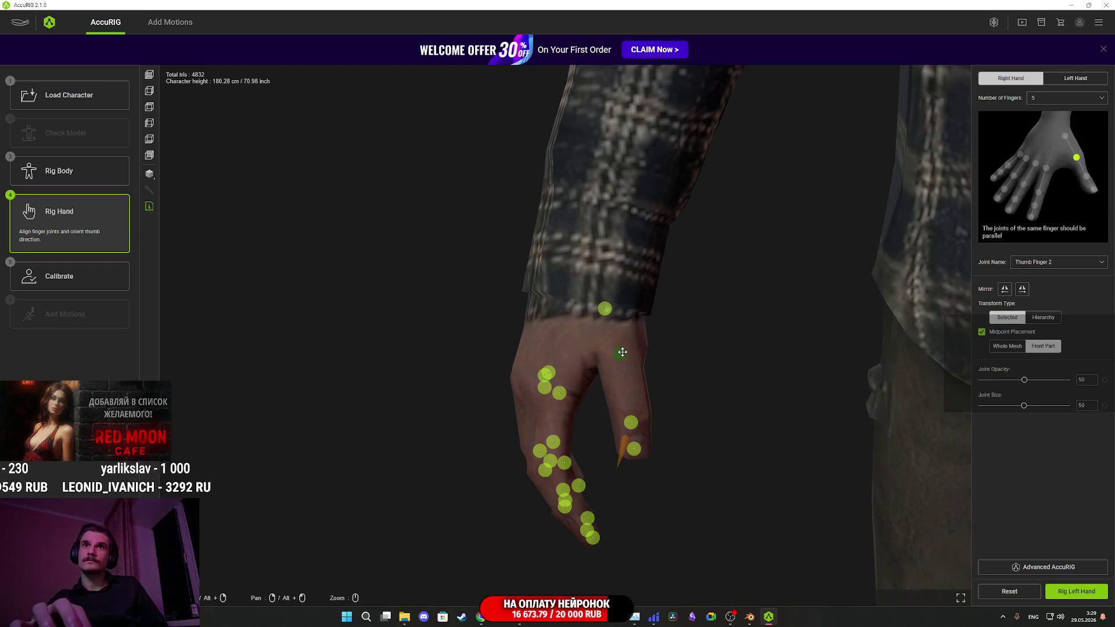
left_click_drag(638, 428, 639, 417)
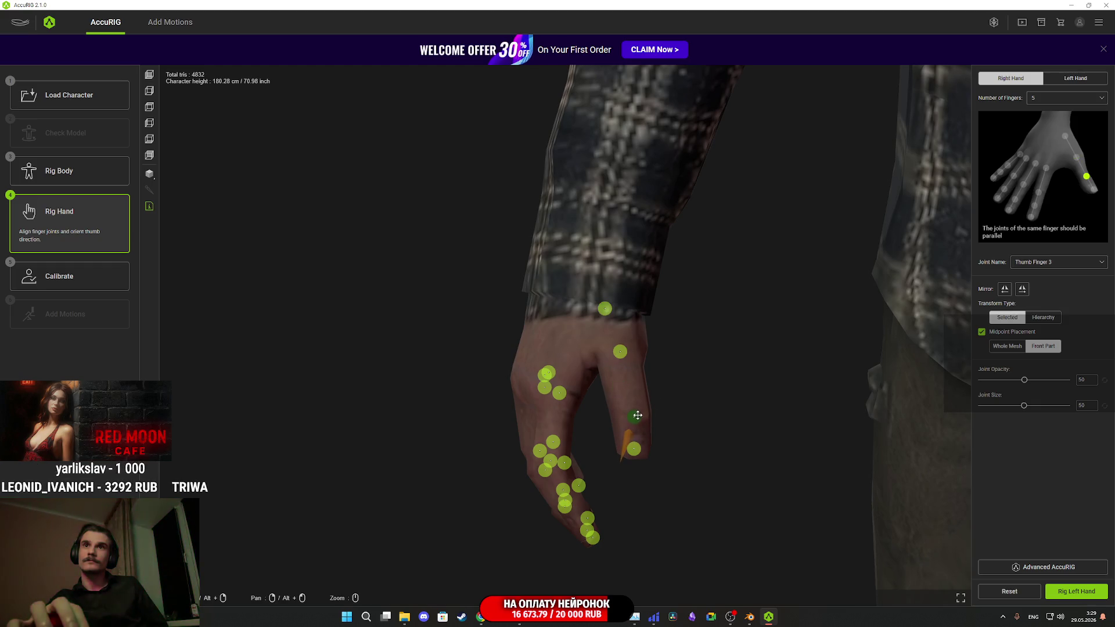
mouse_move(685, 453)
left_mouse_down()
mouse_move(685, 444)
mouse_move(638, 451)
mouse_move(667, 468)
mouse_move(672, 535)
mouse_move(667, 421)
mouse_move(737, 486)
mouse_move(772, 423)
mouse_move(784, 342)
mouse_move(741, 378)
mouse_move(772, 331)
mouse_move(443, 398)
left_mouse_up()
mouse_move(686, 403)
left_mouse_down()
mouse_move(577, 443)
mouse_move(755, 465)
mouse_move(726, 468)
mouse_move(625, 426)
mouse_move(553, 440)
left_mouse_up()
left_click(1071, 591)
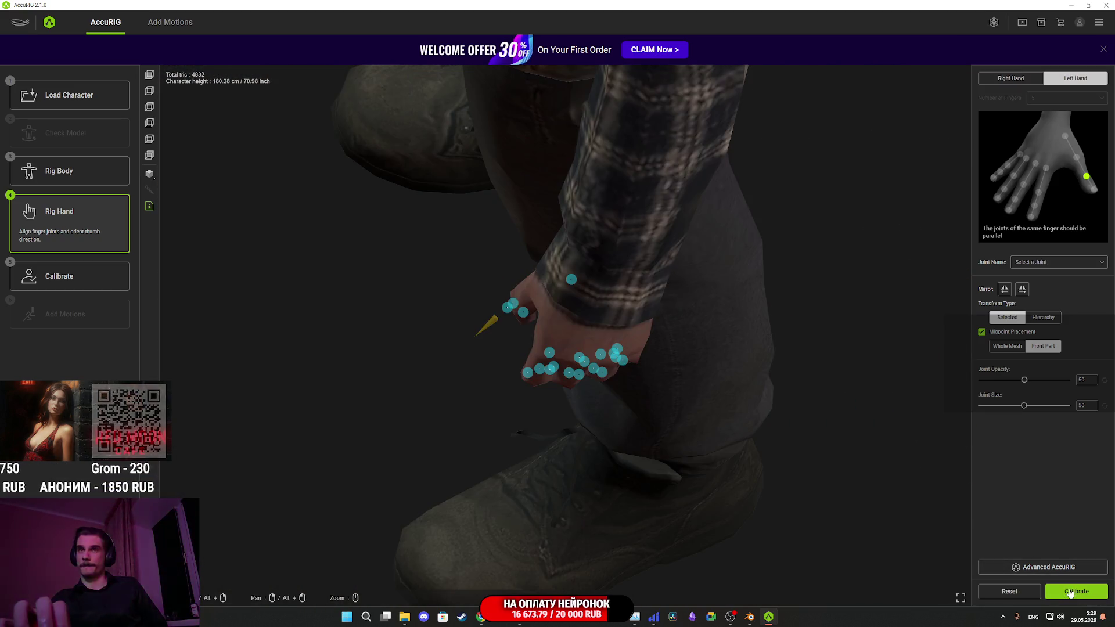
- Place the left hand's thumb joints onto the thumb
mouse_move(762, 413)
left_mouse_down()
mouse_move(807, 381)
mouse_move(841, 331)
mouse_move(618, 265)
mouse_move(690, 372)
mouse_move(757, 391)
left_mouse_up()
left_click(610, 380)
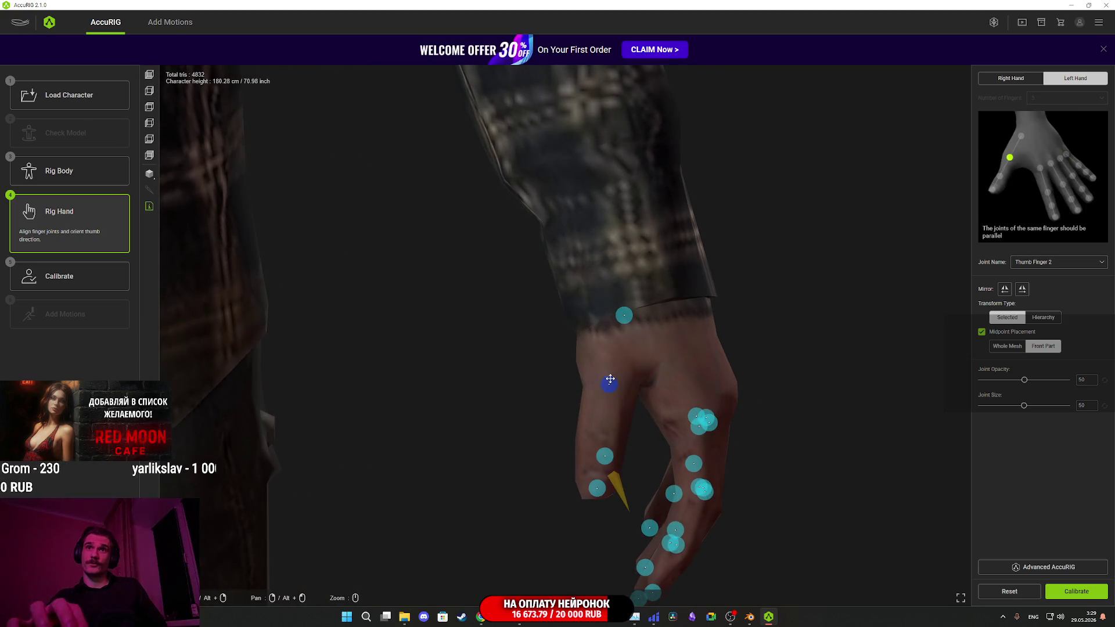
left_click(607, 458)
mouse_move(617, 456)
left_mouse_down()
mouse_move(642, 483)
mouse_move(614, 460)
mouse_move(583, 464)
mouse_move(645, 517)
mouse_move(575, 517)
mouse_move(679, 468)
mouse_move(591, 408)
left_mouse_up()
left_click(581, 468)
left_click_drag(502, 334, 494, 332)
- Align the left index and middle finger joints onto their fingers
mouse_move(570, 403)
left_mouse_down()
mouse_move(525, 393)
mouse_move(515, 381)
mouse_move(527, 373)
mouse_move(470, 390)
mouse_move(572, 356)
left_mouse_up()
left_click(601, 339)
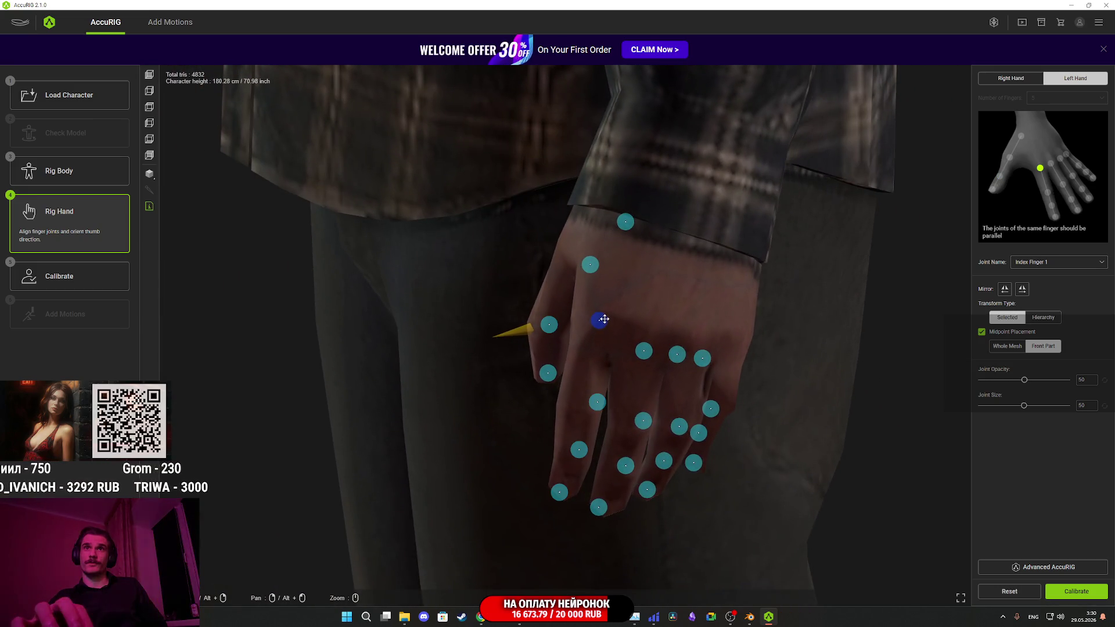
left_click_drag(579, 450, 571, 452)
mouse_move(629, 511)
left_mouse_down()
mouse_move(677, 530)
mouse_move(627, 479)
left_mouse_up()
left_click(614, 475)
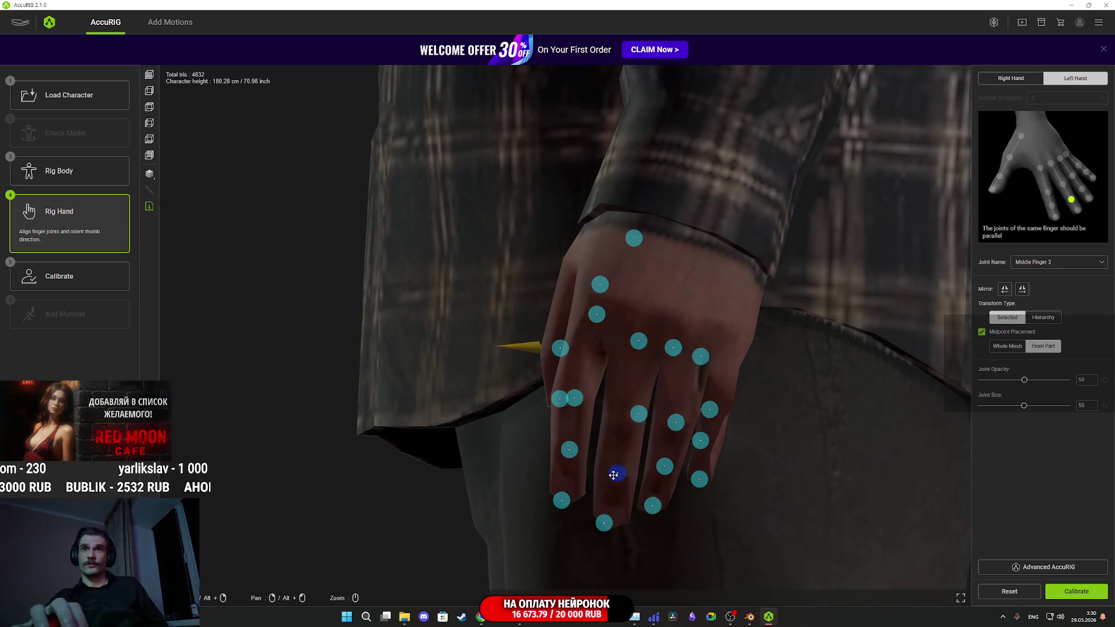
left_click_drag(639, 413, 625, 426)
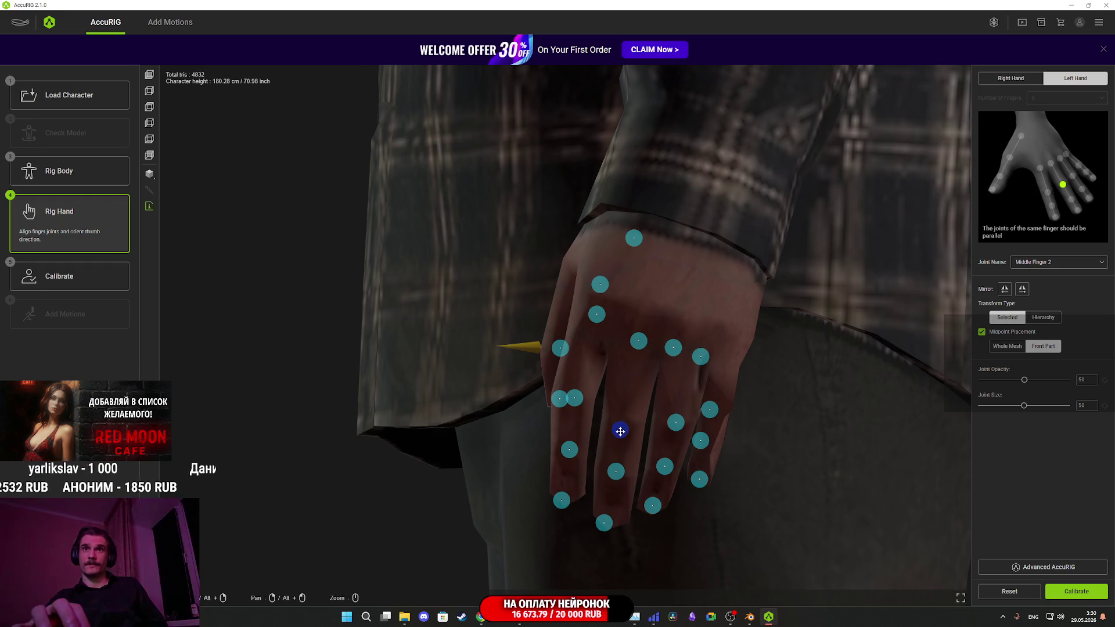
left_click_drag(639, 342, 641, 333)
- Fit the left ring and pinky finger joints, then start calibration
mouse_move(655, 407)
left_mouse_down()
mouse_move(672, 438)
mouse_move(660, 463)
mouse_move(664, 520)
mouse_move(653, 418)
left_mouse_up()
mouse_move(630, 374)
left_mouse_down()
mouse_move(667, 391)
mouse_move(854, 366)
mouse_move(918, 339)
mouse_move(812, 341)
mouse_move(825, 464)
mouse_move(707, 458)
left_mouse_up()
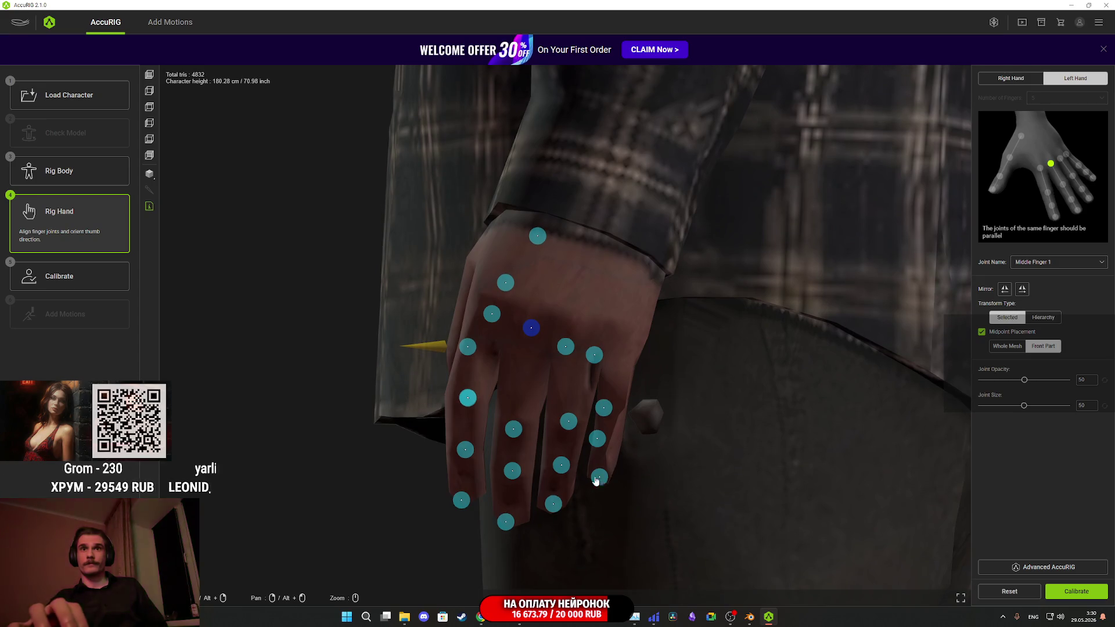
left_click_drag(569, 422, 564, 430)
mouse_move(567, 347)
left_mouse_down()
mouse_move(577, 329)
mouse_move(626, 350)
left_mouse_up()
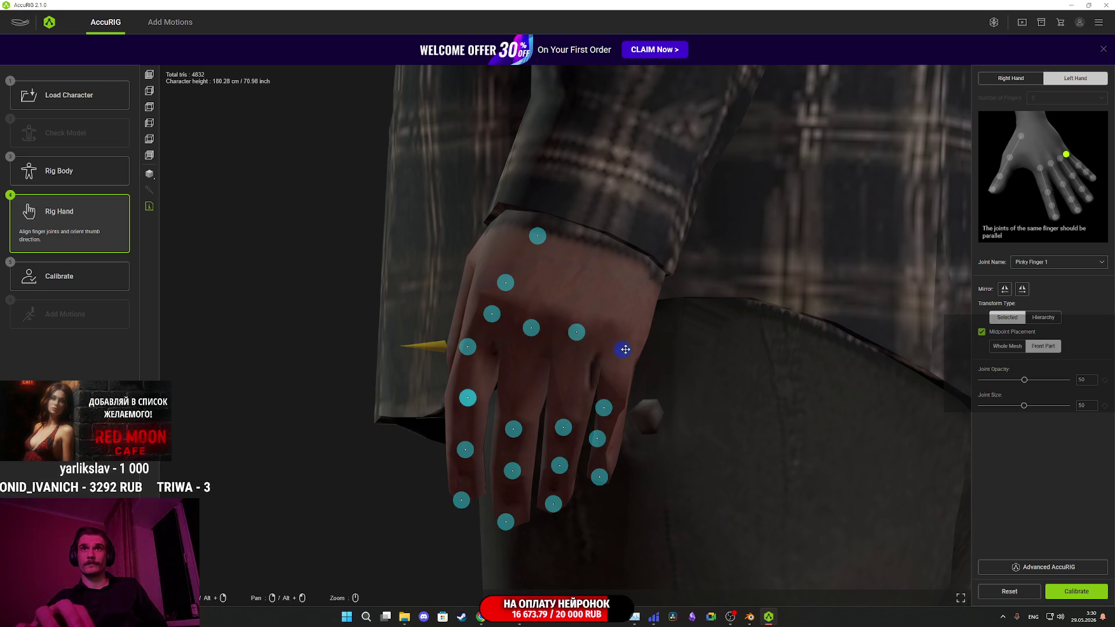
left_click_drag(608, 407, 614, 401)
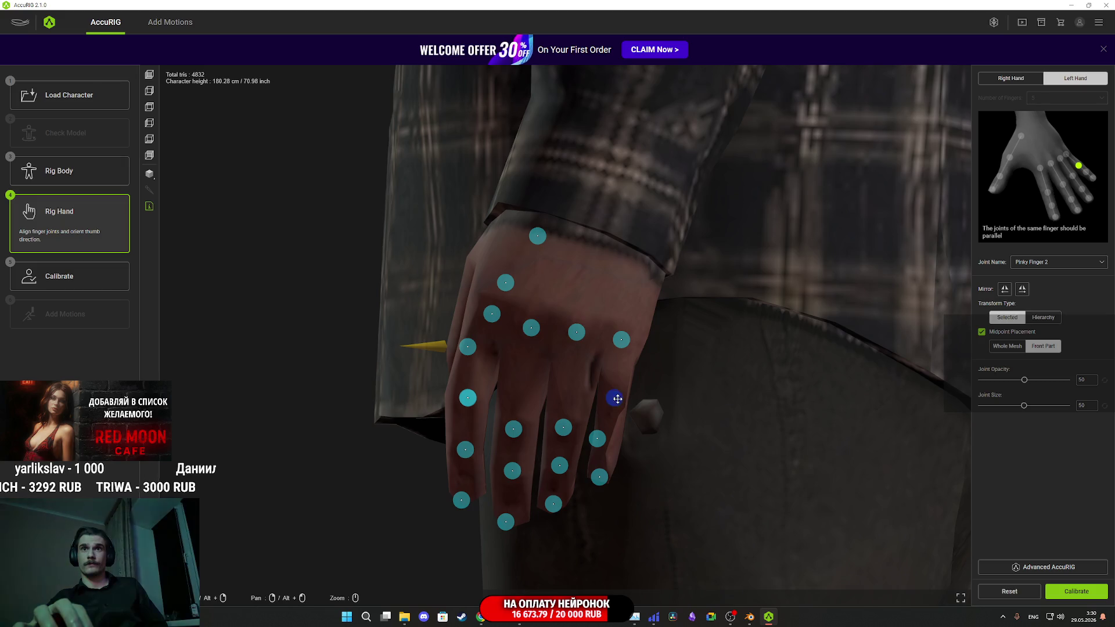
left_click_drag(601, 440, 604, 445)
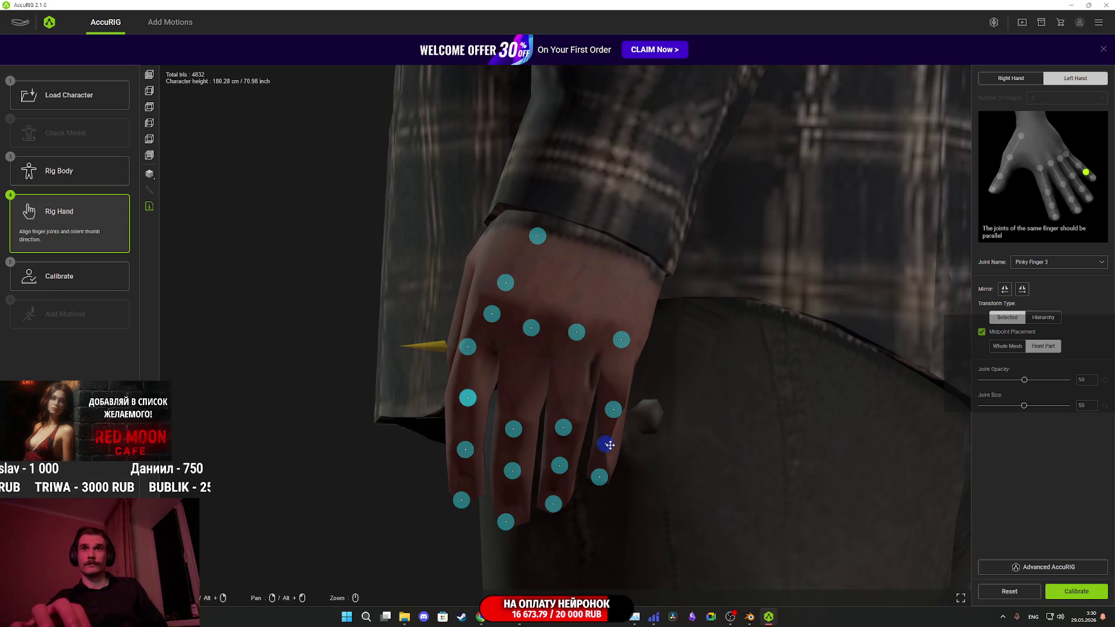
mouse_move(669, 503)
left_mouse_down()
mouse_move(662, 451)
mouse_move(512, 532)
mouse_move(662, 520)
mouse_move(687, 483)
left_mouse_up()
left_click(1076, 591)
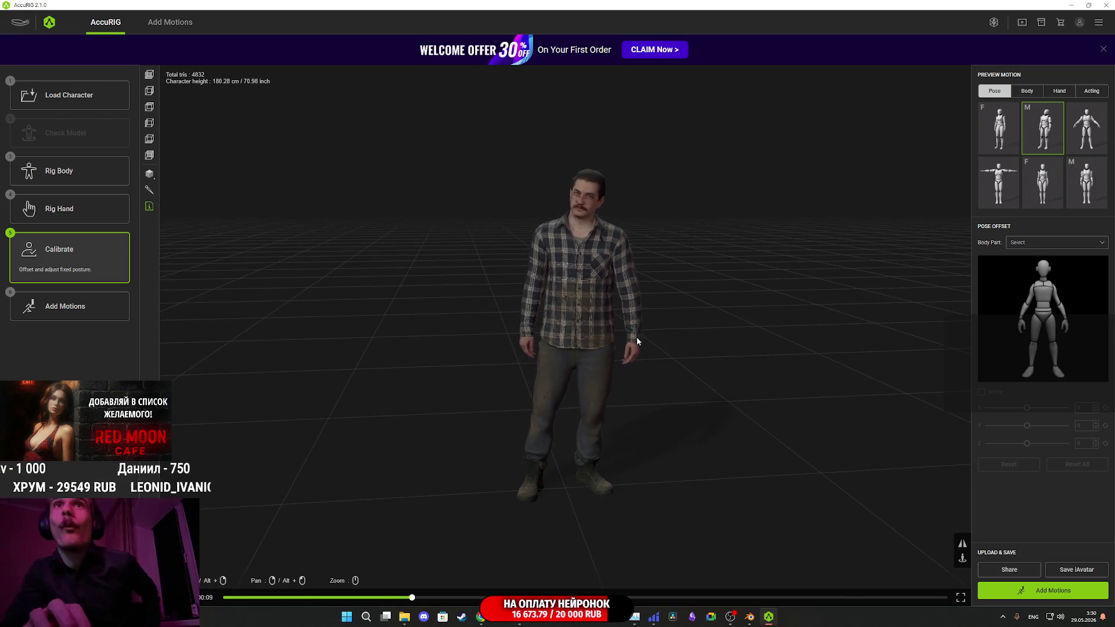
- Play the first Body preview motion and orbit around the character to inspect deformation
mouse_move(590, 324)
left_mouse_down()
mouse_move(552, 441)
mouse_move(534, 444)
mouse_move(522, 443)
mouse_move(548, 349)
mouse_move(587, 363)
mouse_move(293, 357)
mouse_move(493, 378)
mouse_move(570, 371)
mouse_move(626, 413)
mouse_move(609, 420)
left_mouse_up()
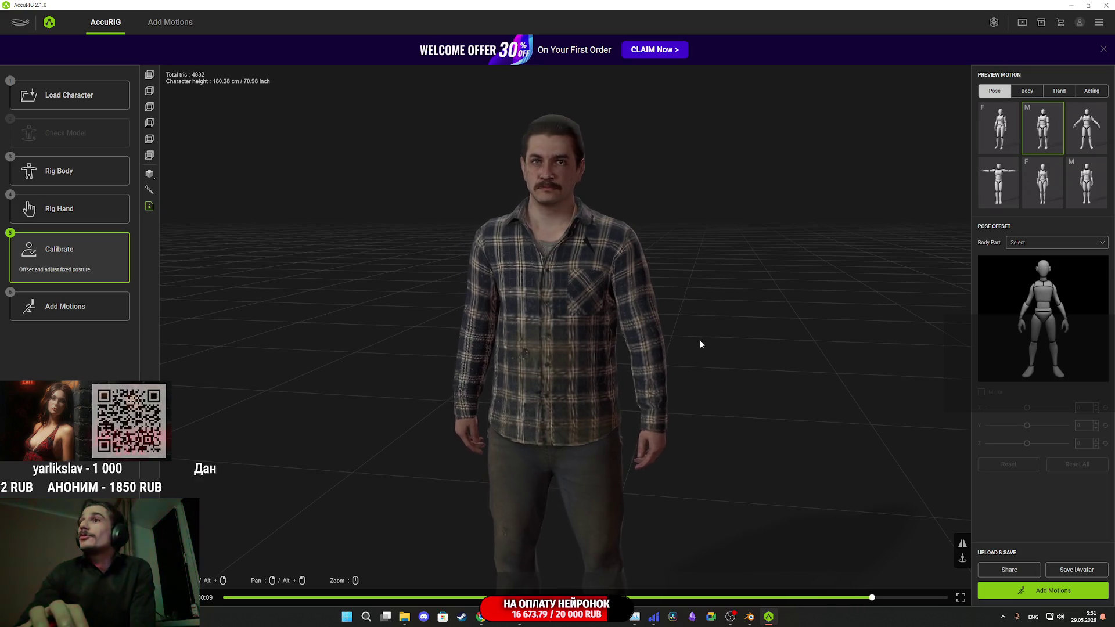
mouse_move(702, 340)
left_mouse_down()
mouse_move(722, 348)
mouse_move(698, 208)
mouse_move(647, 244)
mouse_move(702, 247)
left_mouse_up()
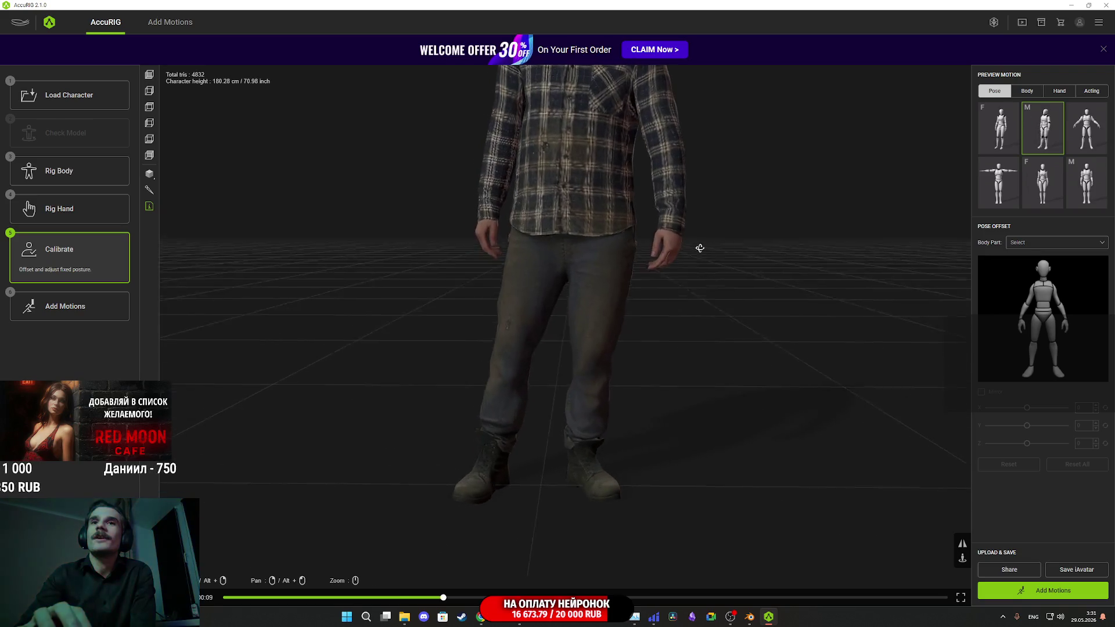
left_click(1027, 91)
left_click(991, 131)
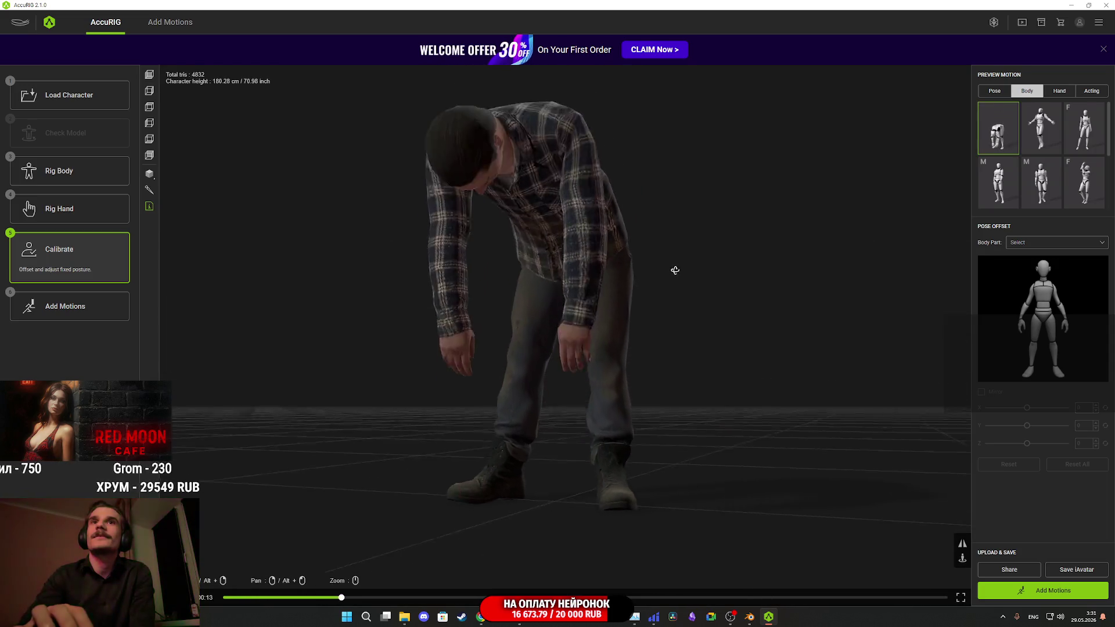
mouse_move(645, 236)
left_mouse_down()
mouse_move(612, 406)
mouse_move(630, 449)
left_mouse_up()
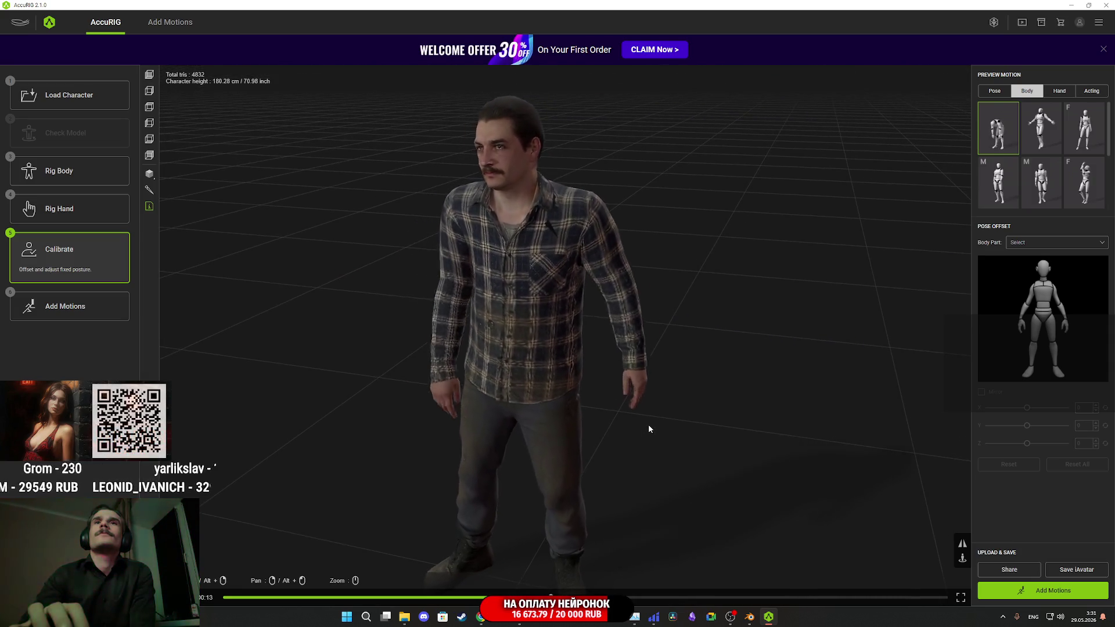
left_click_drag(649, 423, 651, 397)
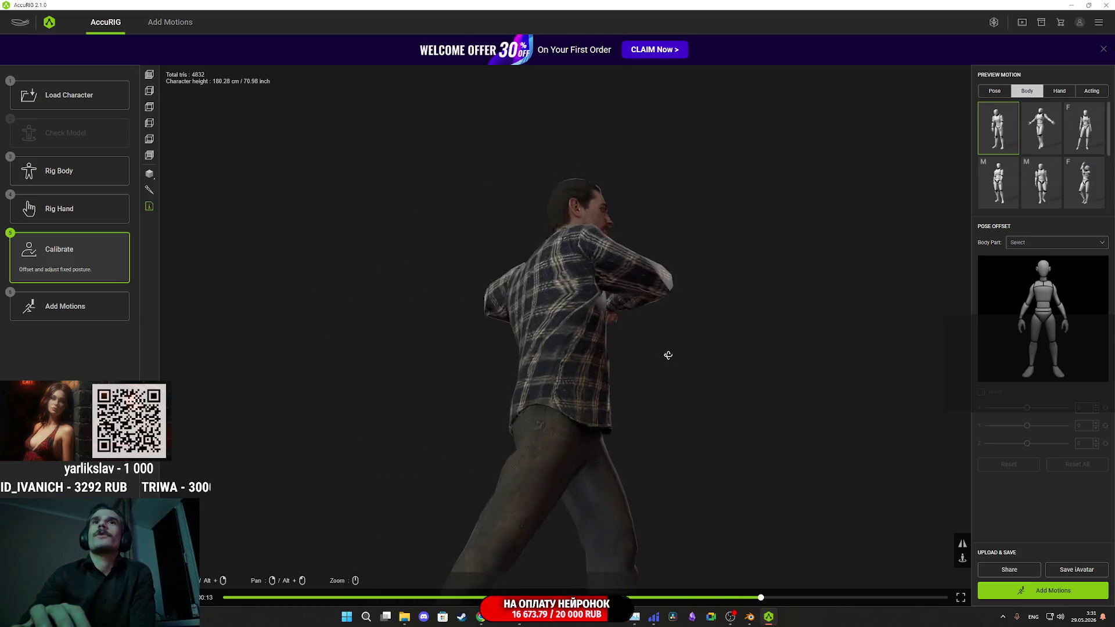
left_click_drag(667, 353, 722, 386)
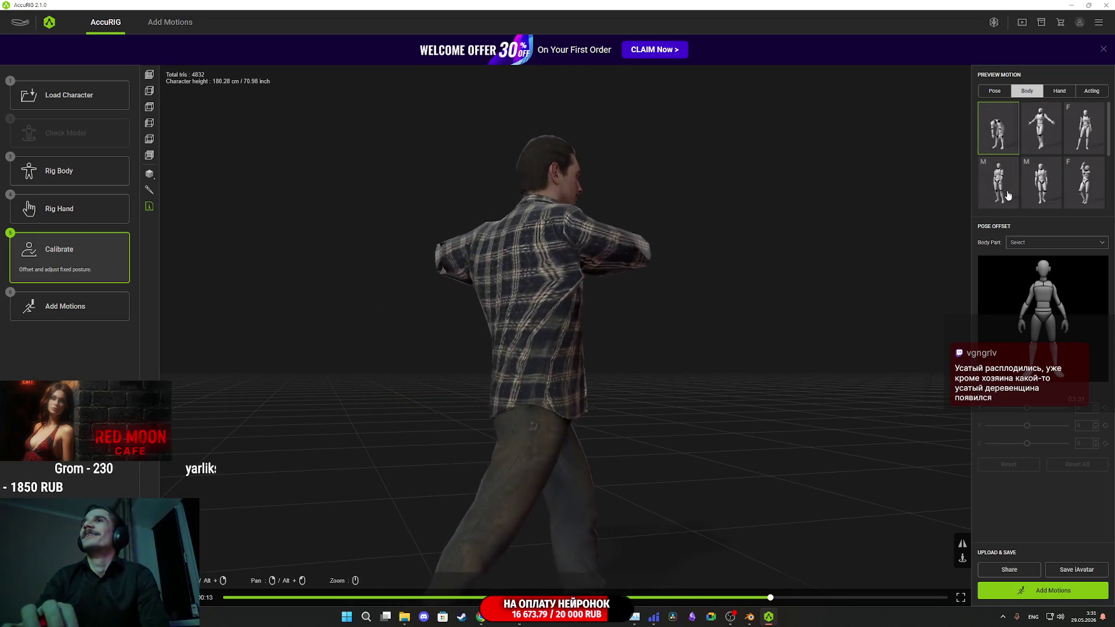
- Play the first Hand preview motion and view it from higher and side angles
left_click(1058, 91)
left_click(1017, 127)
mouse_move(610, 298)
left_mouse_down()
mouse_move(511, 370)
mouse_move(523, 329)
left_mouse_up()
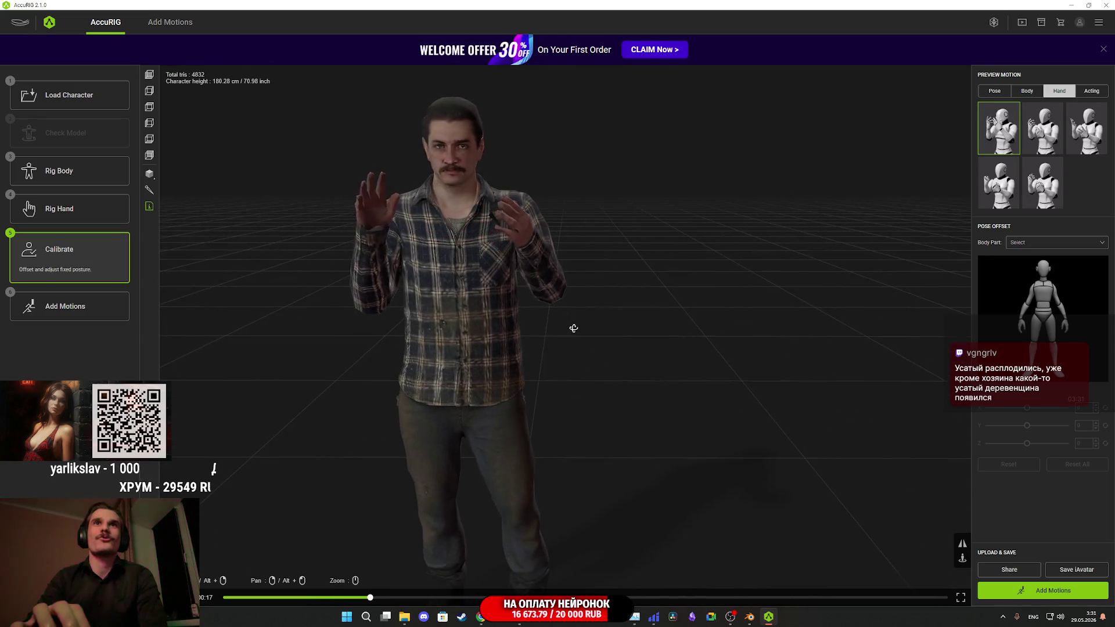
mouse_move(617, 341)
left_mouse_down()
mouse_move(664, 353)
mouse_move(588, 343)
mouse_move(734, 288)
left_mouse_up()
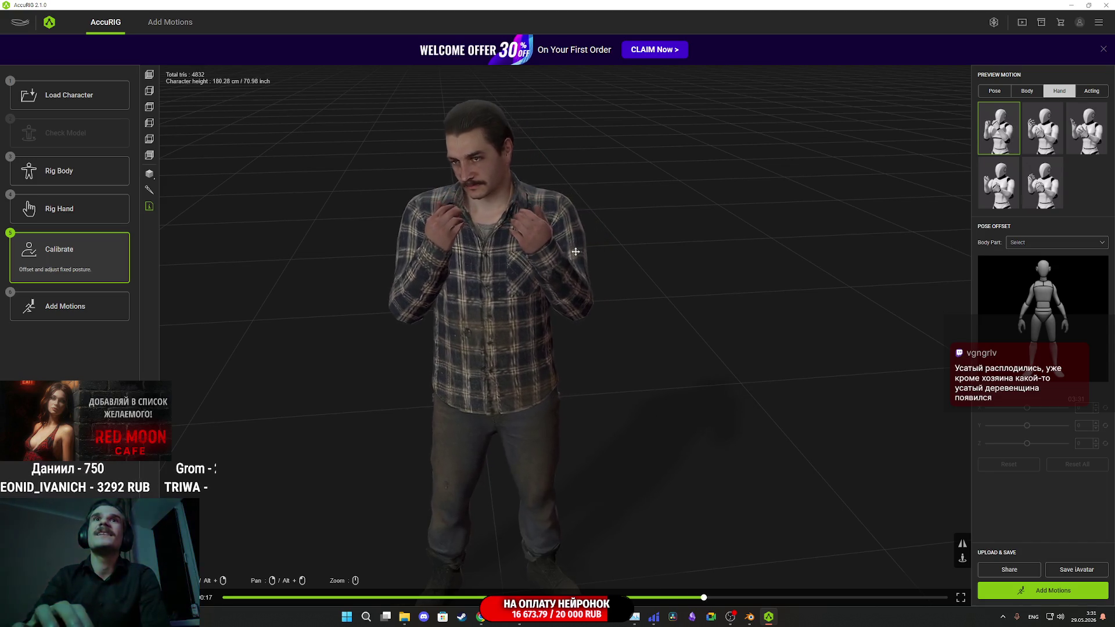
left_click_drag(645, 308, 611, 345)
scroll(601, 340, "up", 5)
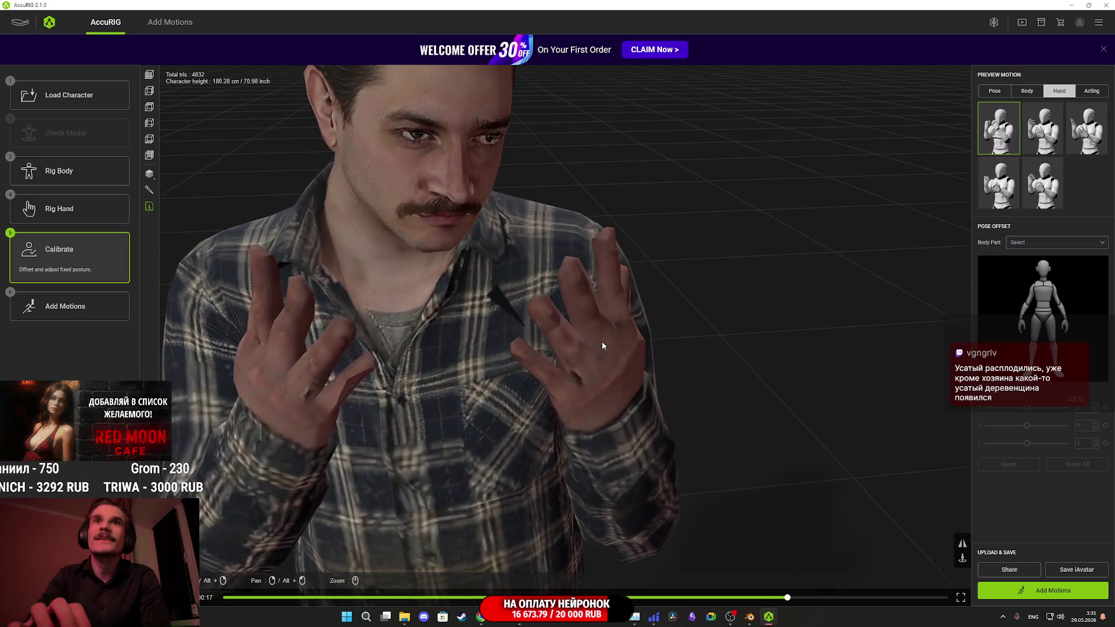
scroll(604, 346, "down", 5)
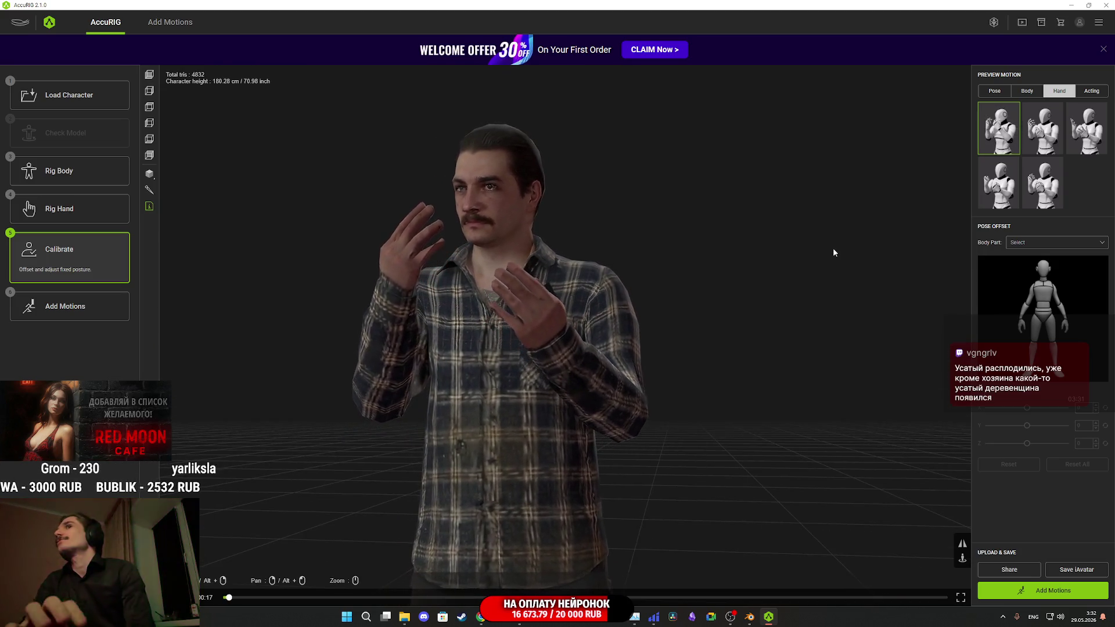
- Preview an Acting motion from above and side-on, then go to Add Motions
left_click(1092, 91)
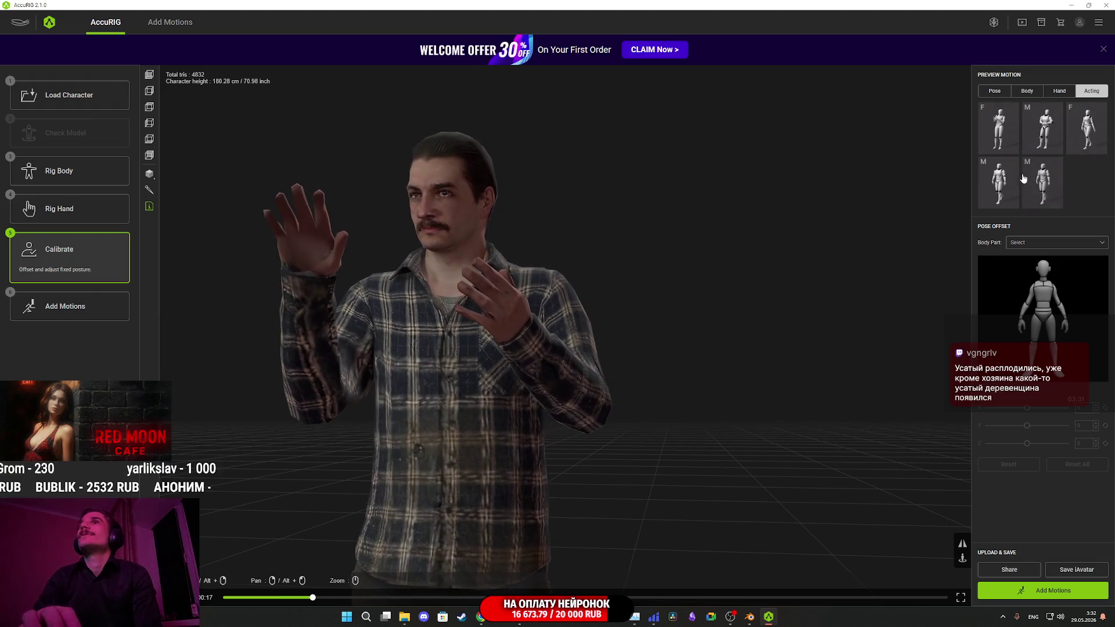
left_click(999, 183)
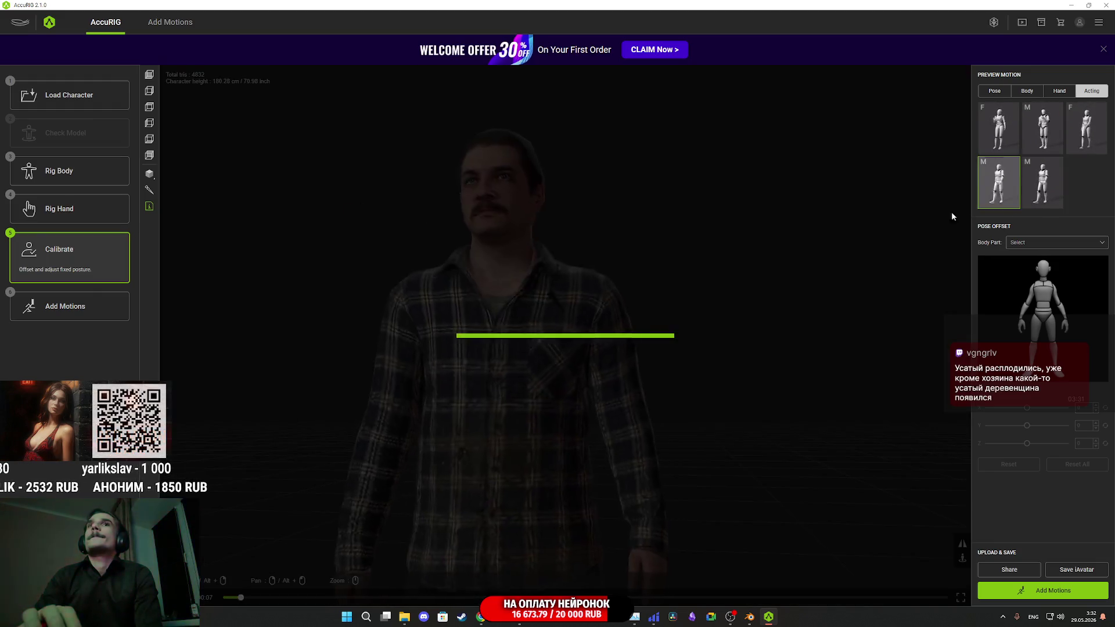
mouse_move(686, 411)
left_mouse_down()
mouse_move(654, 332)
mouse_move(664, 400)
left_mouse_up()
scroll(655, 308, "up", 5)
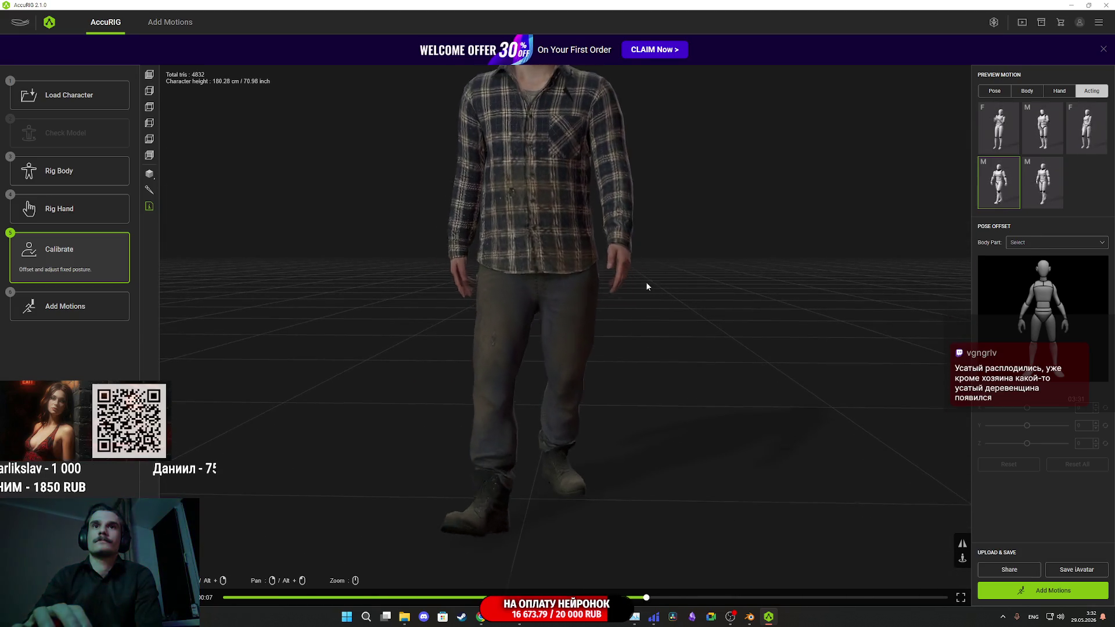
left_click_drag(647, 286, 481, 317)
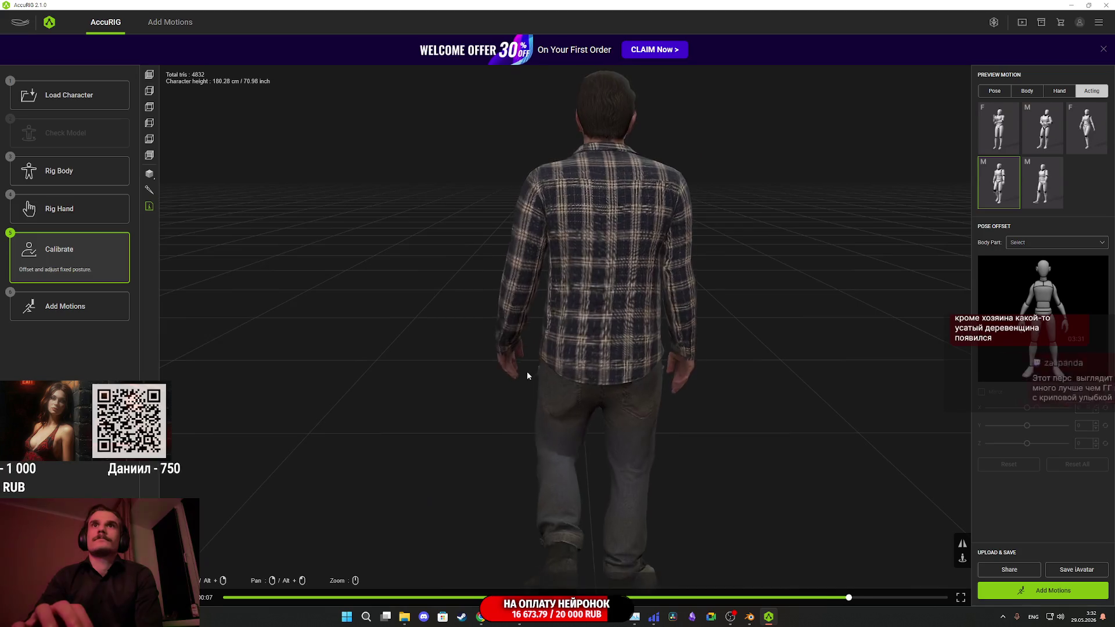
left_click(1057, 592)
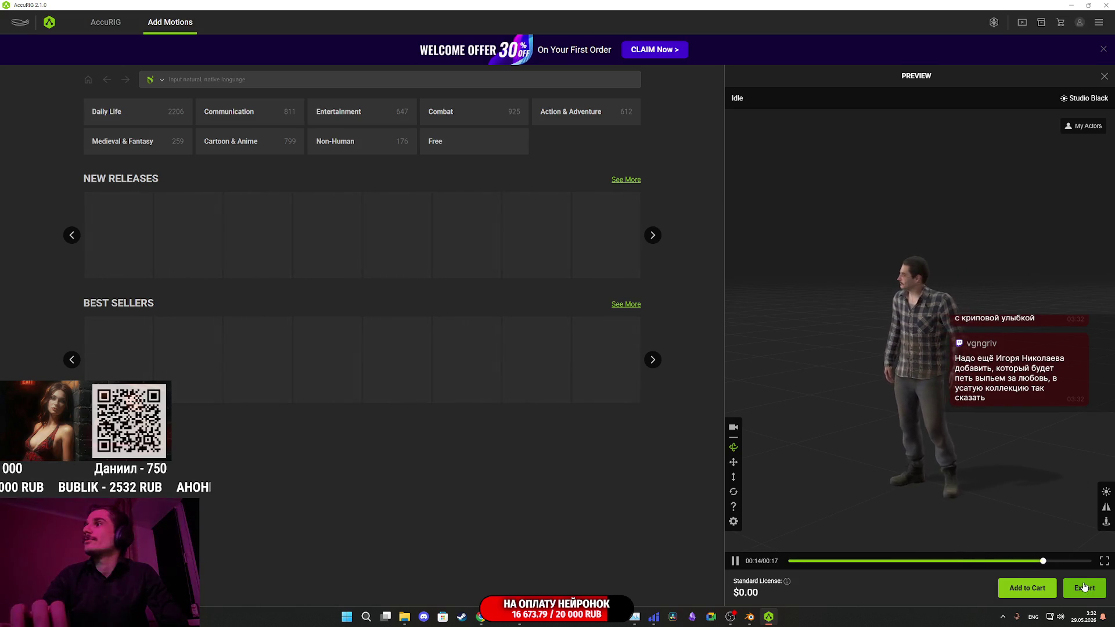
- Export as FBX using Unreal (UE4 Skeleton), character only
left_click(1085, 589)
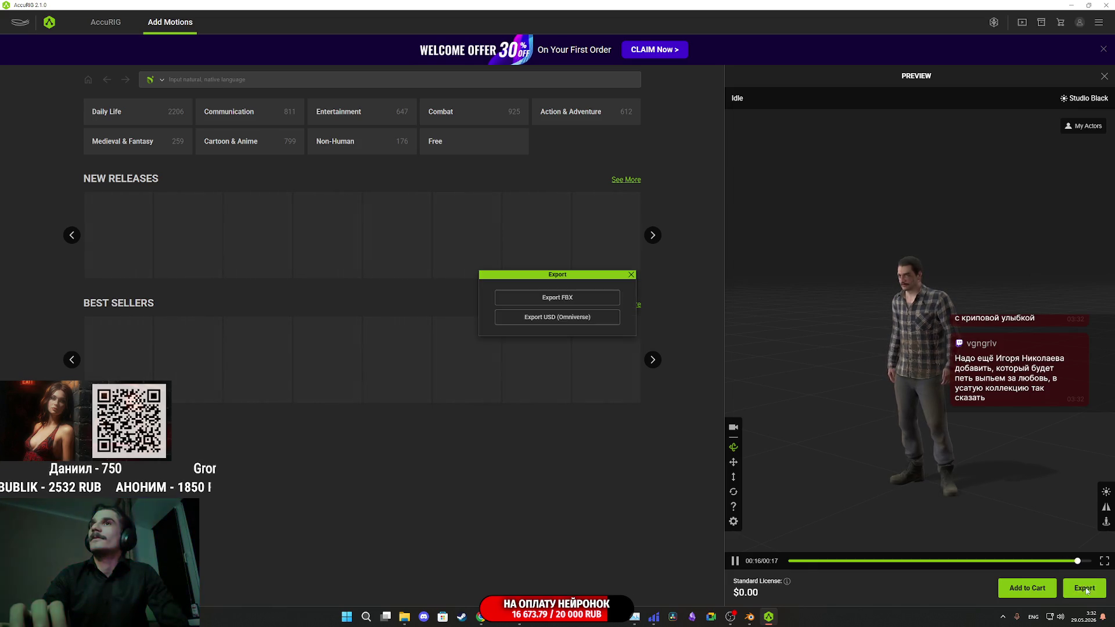
left_click(571, 300)
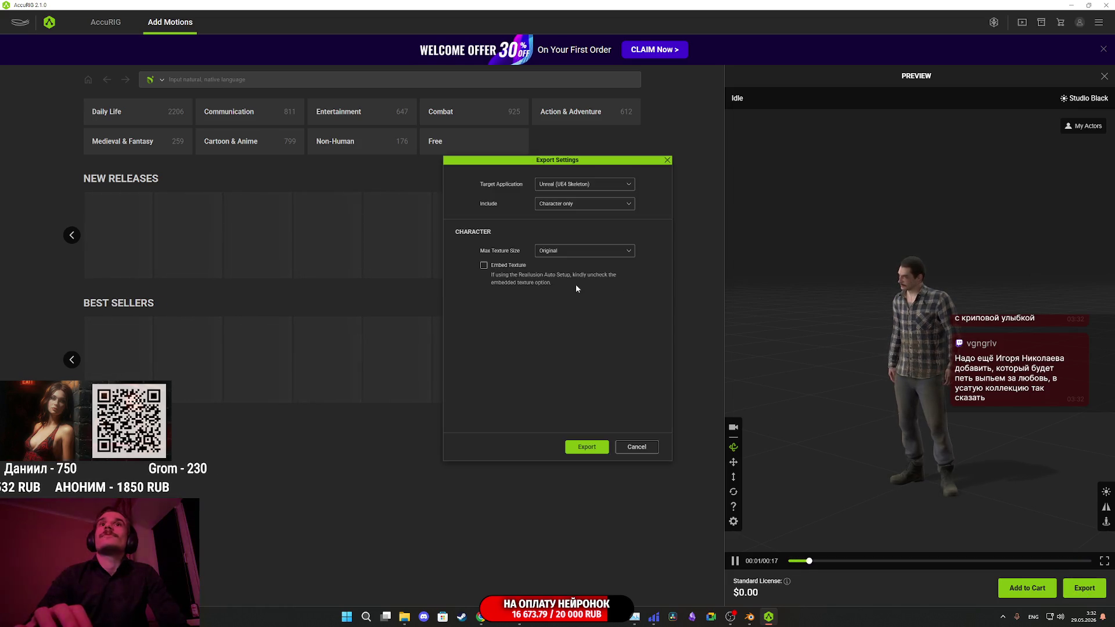
left_click(587, 448)
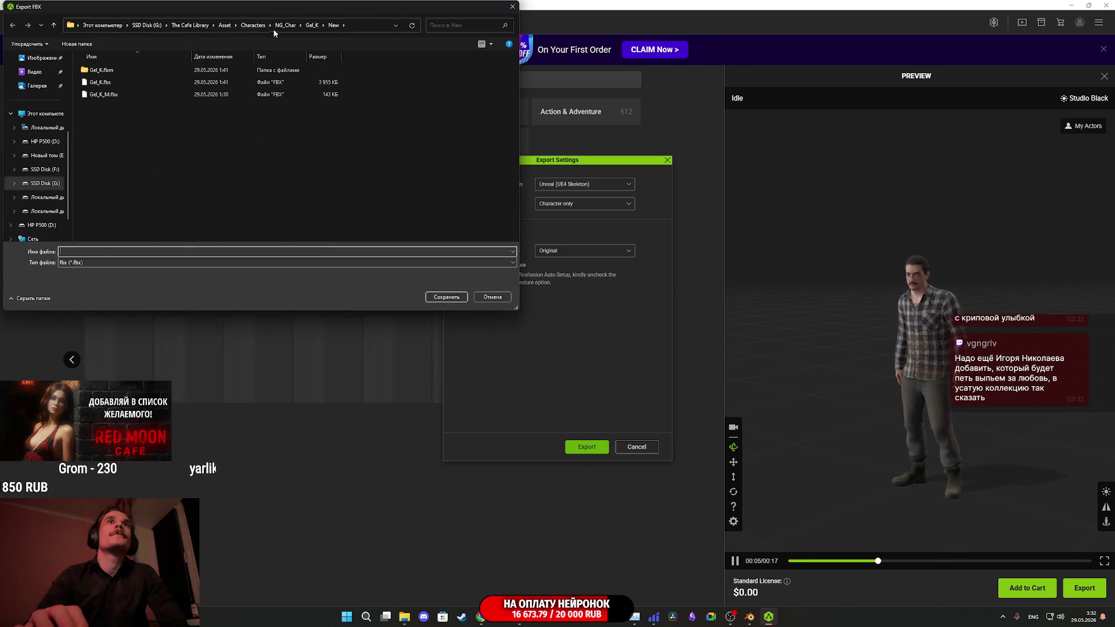
- Save the export as Drunk_M.fbx in NG_Char/drunk and go to the desktop
left_click(313, 26)
left_click(286, 28)
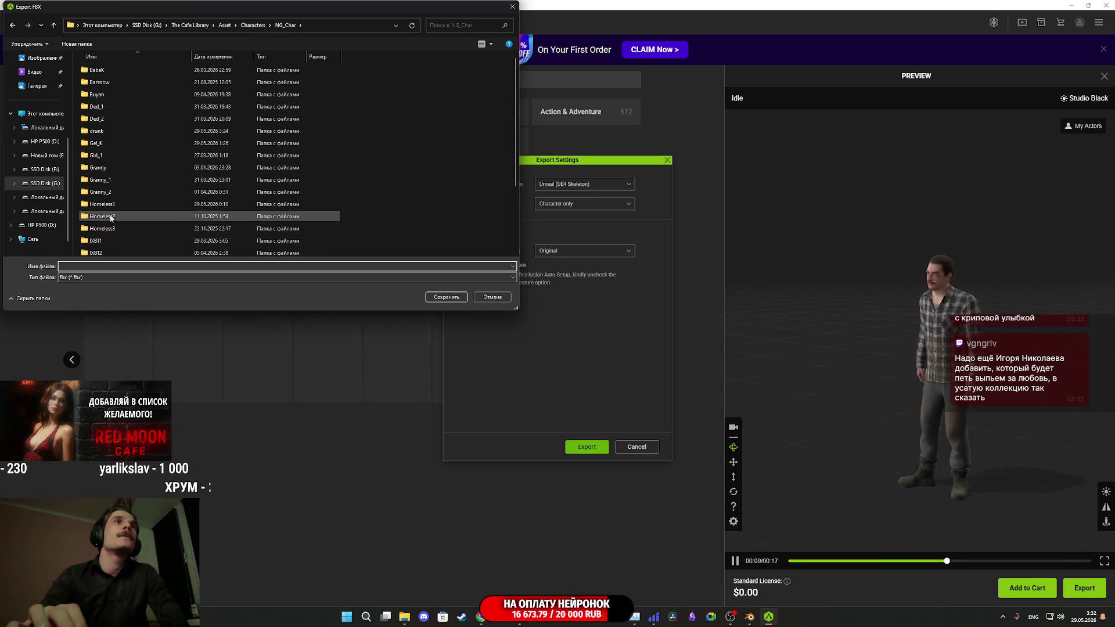
double_click(110, 132)
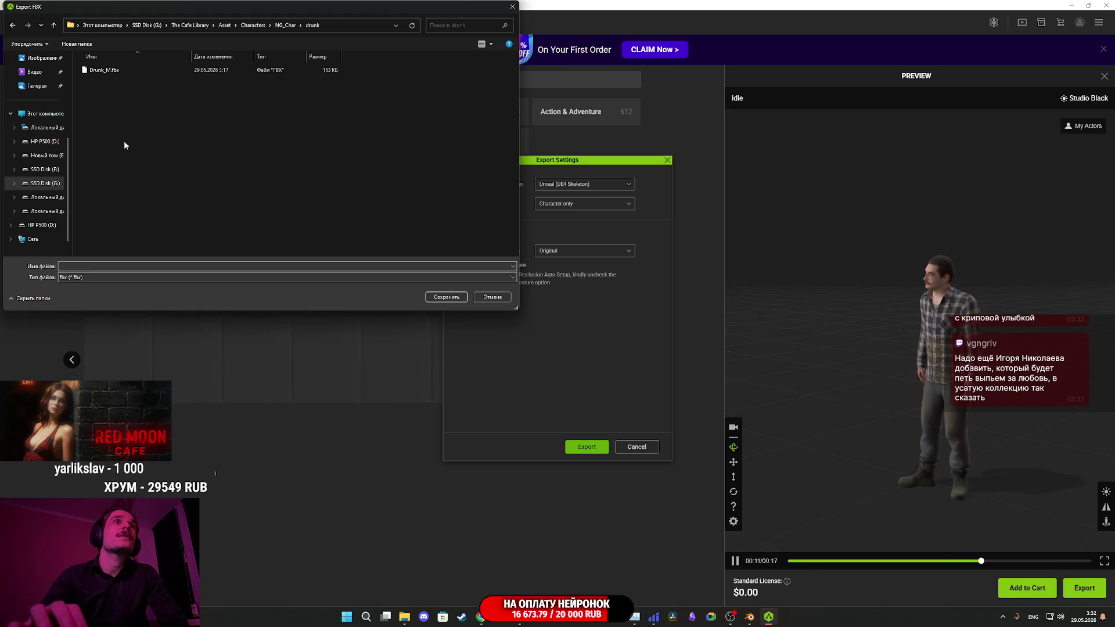
double_click(84, 266)
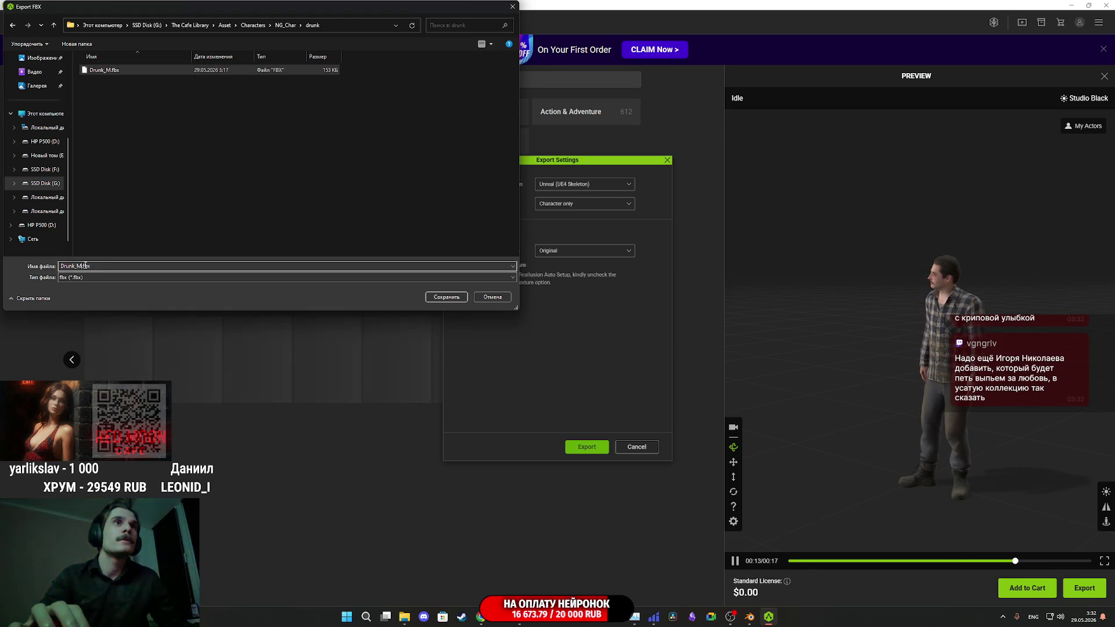
left_click(454, 297)
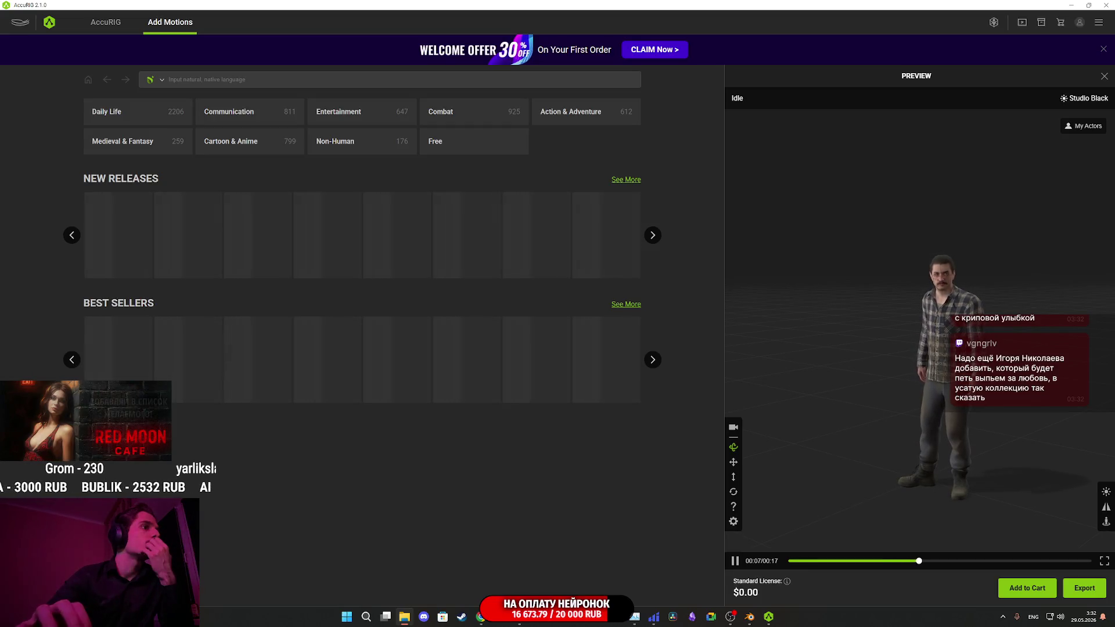
key("super+d")
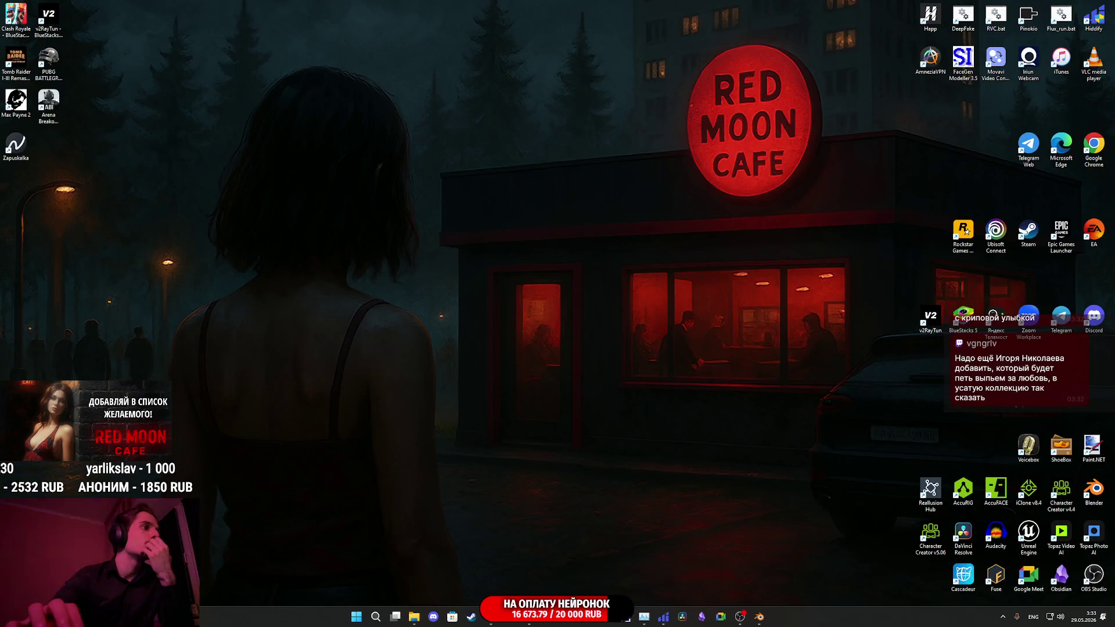
- In Unreal's Content Browser, add a Drunk folder under Content/Characters/NPC and open it
key("alt+Tab")
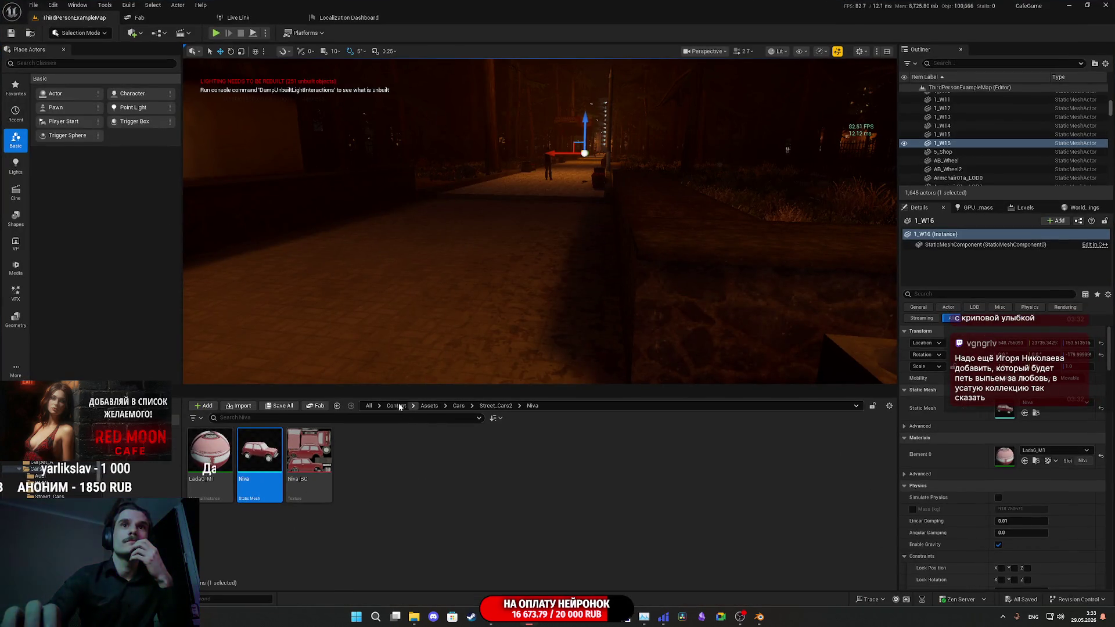
left_click(397, 406)
double_click(309, 453)
left_click(421, 475)
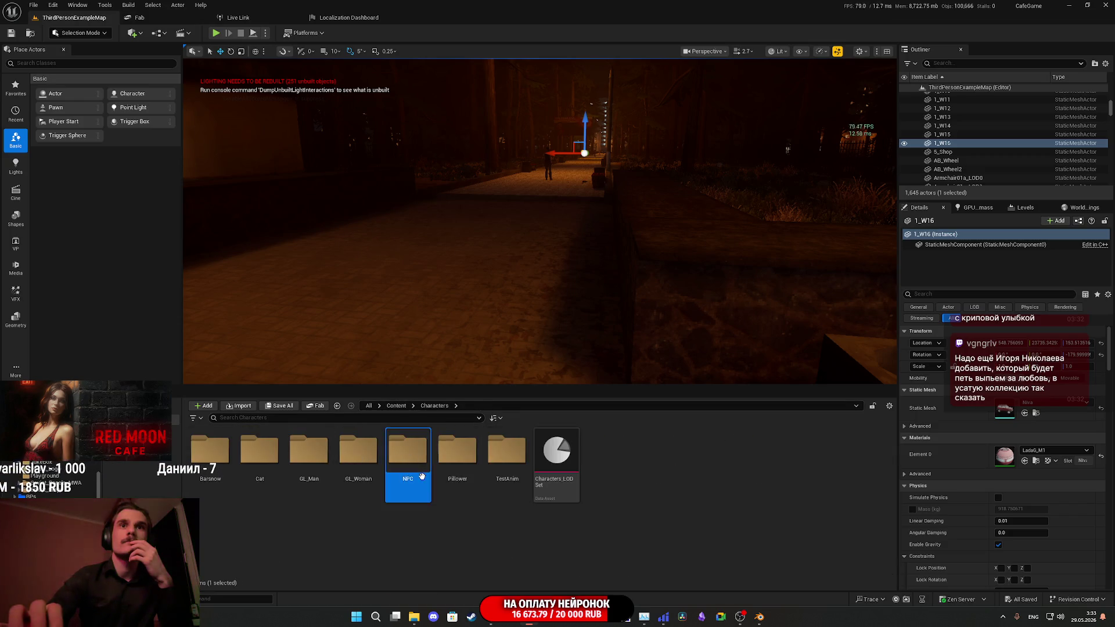
double_click(421, 476)
right_click(667, 535)
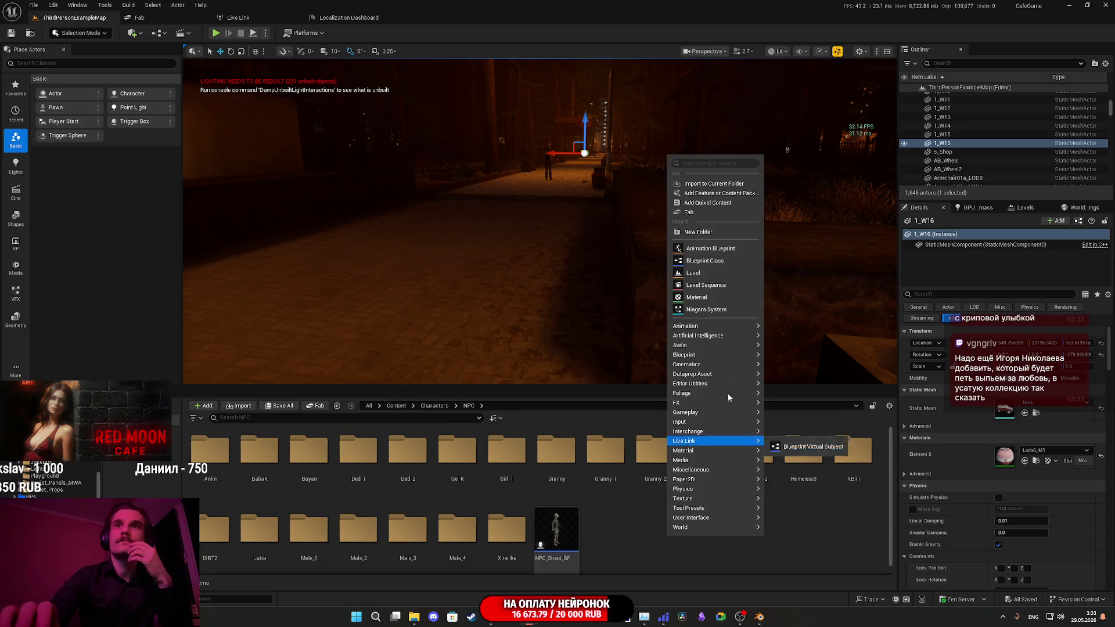
left_click(702, 232)
type("Drunk")
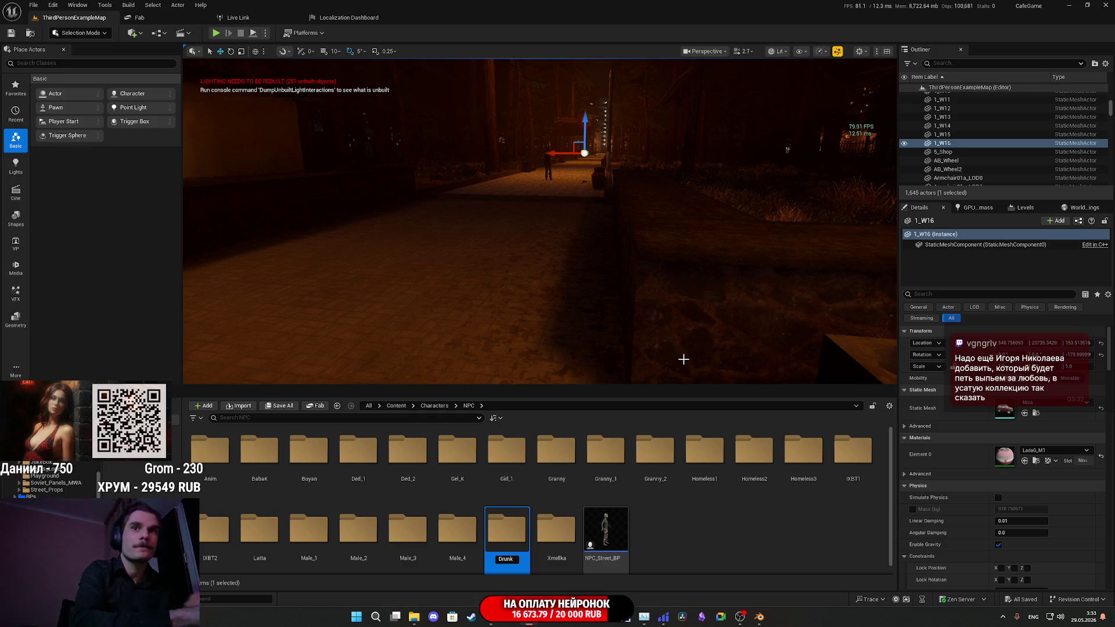
key("Return")
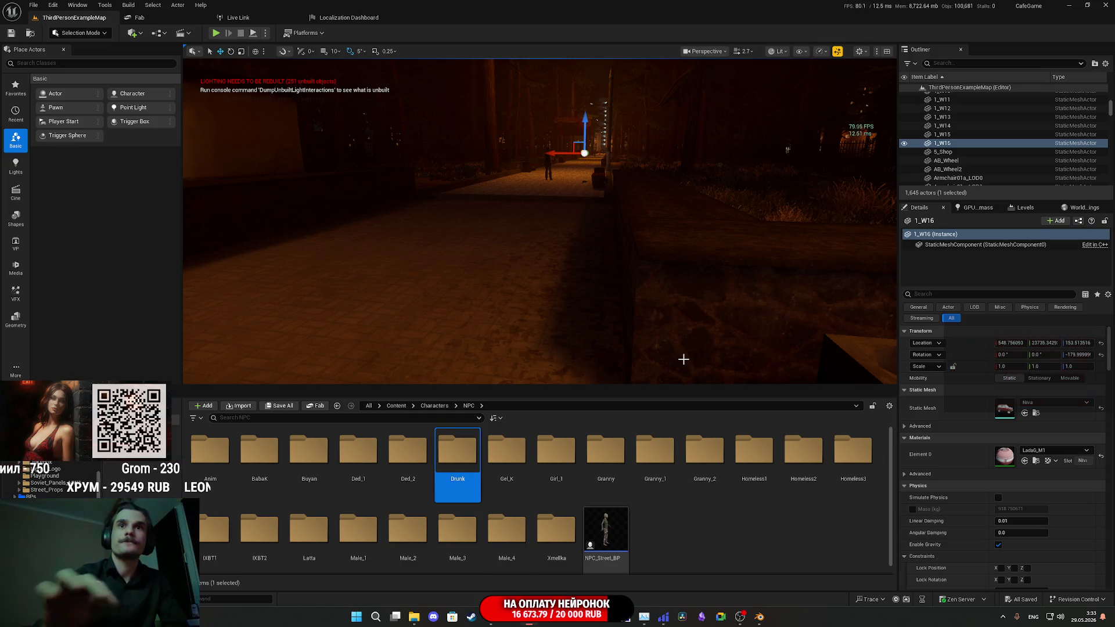
double_click(450, 467)
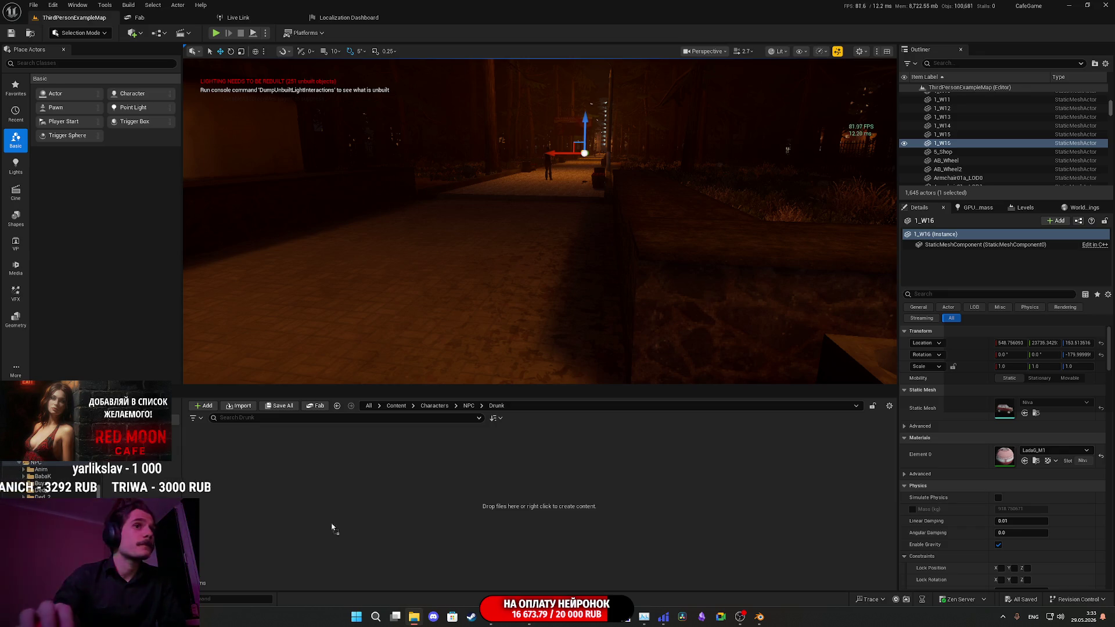
- Import the Drunk FBX with default settings, then force delete its two animation sequences
left_click_drag(314, 527, 440, 498)
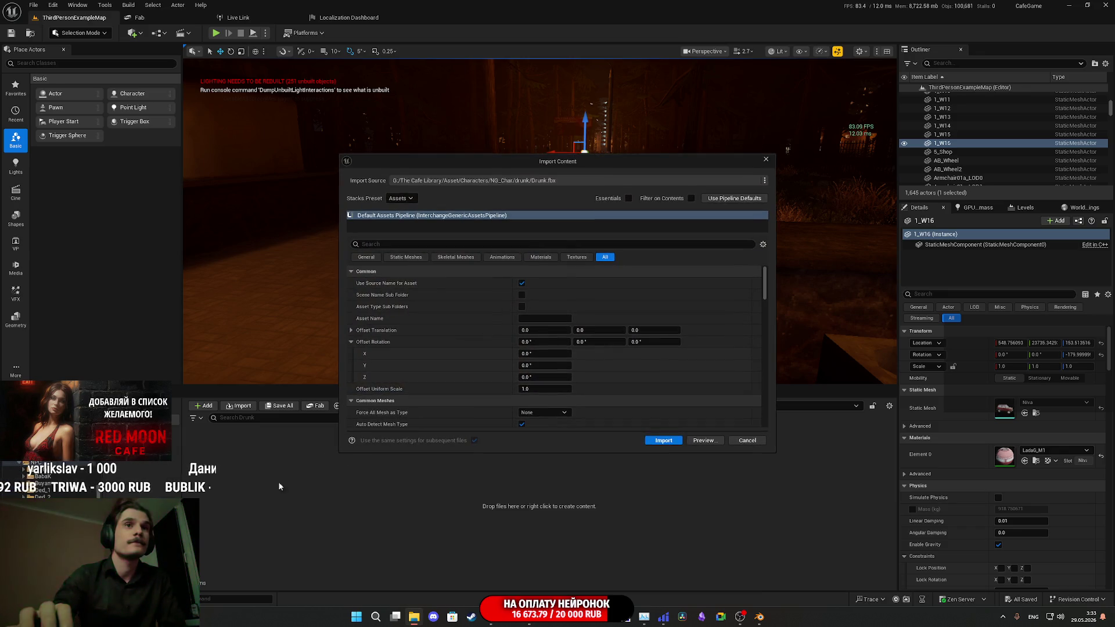
left_click(661, 440)
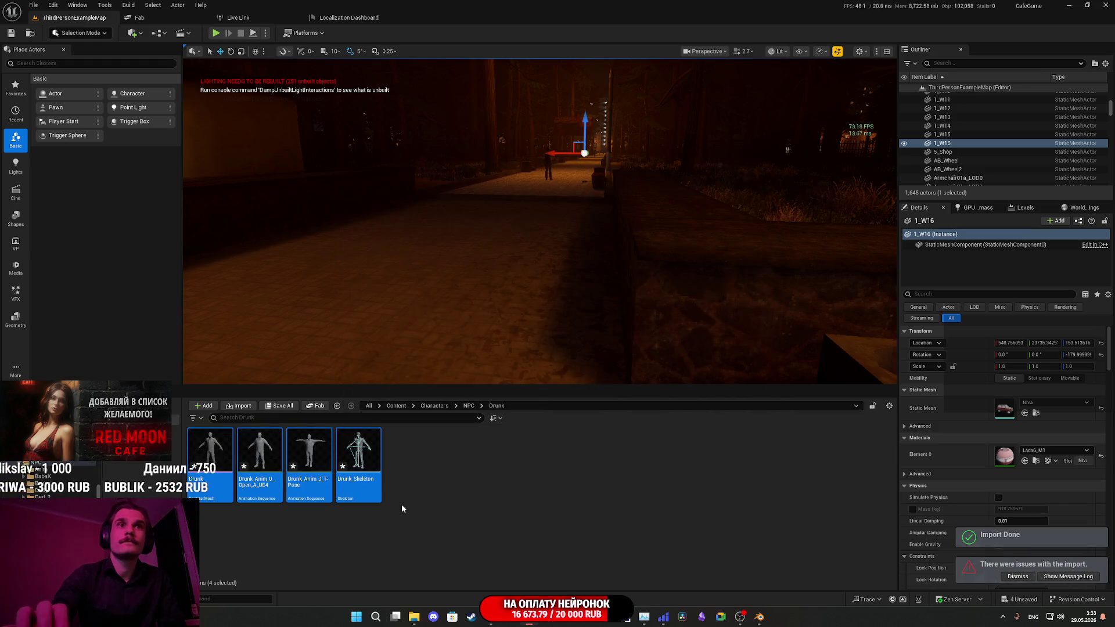
left_click(309, 464)
left_click(260, 465, "ctrl")
right_click(262, 470)
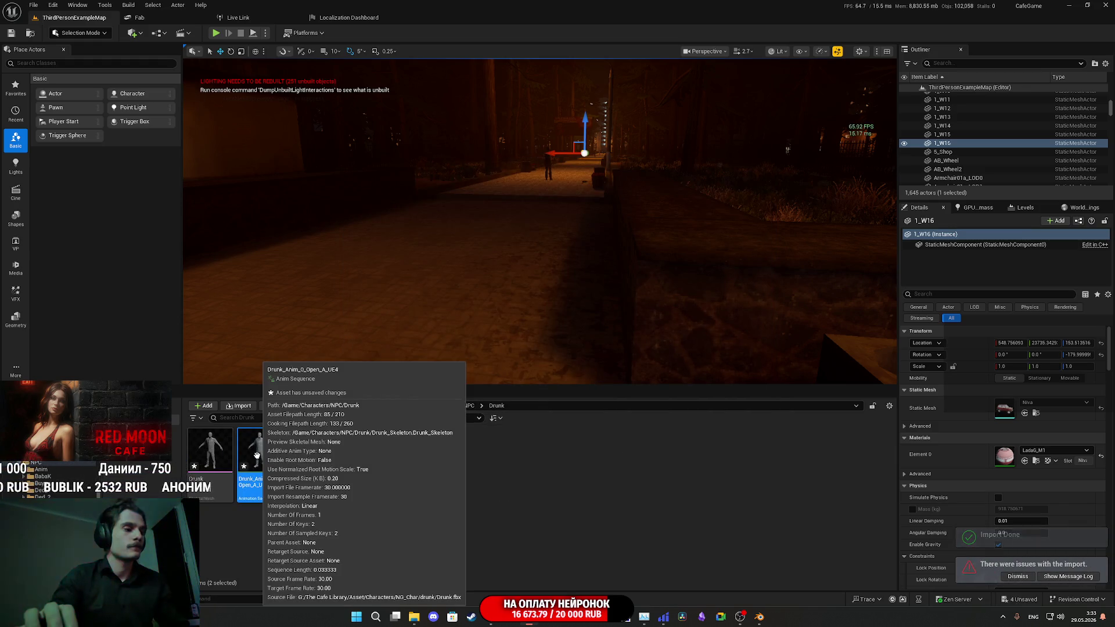
left_click(308, 478)
left_click(498, 441)
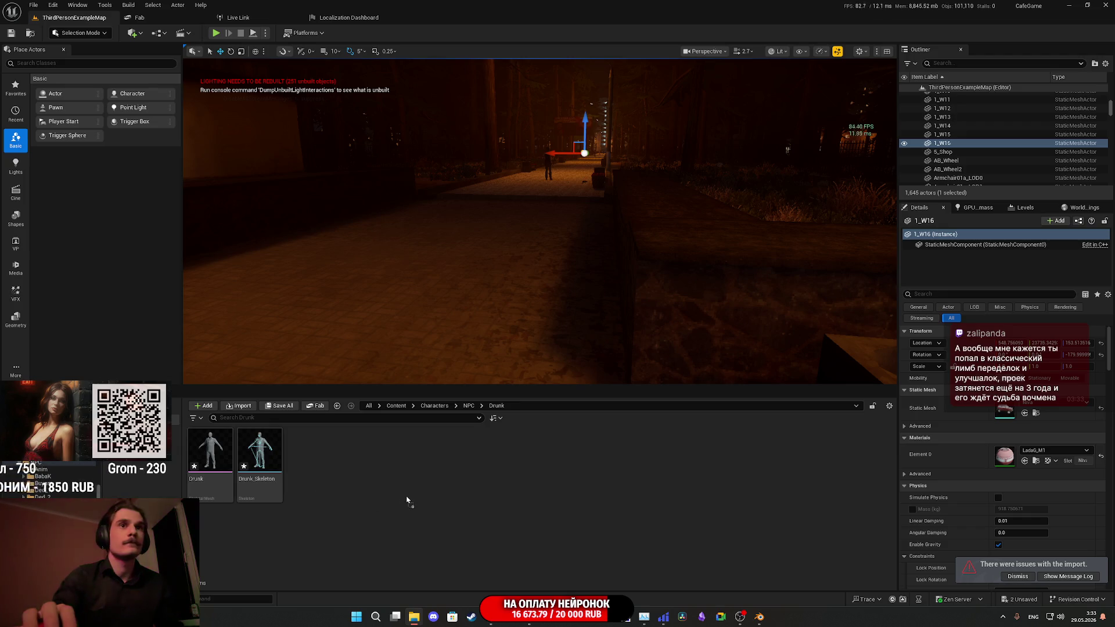
- Set the Drunk base-colour texture to the 8 Bit Data group with sRGB on and SimpleAverage mips
double_click(260, 453)
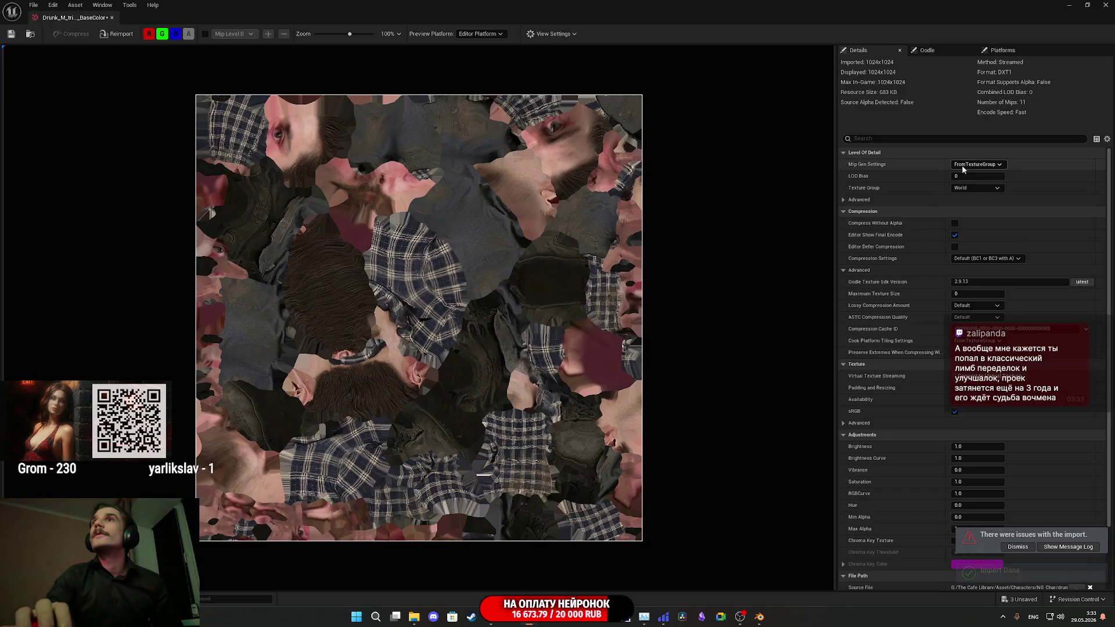
left_click(976, 187)
scroll(975, 279, "down", 5)
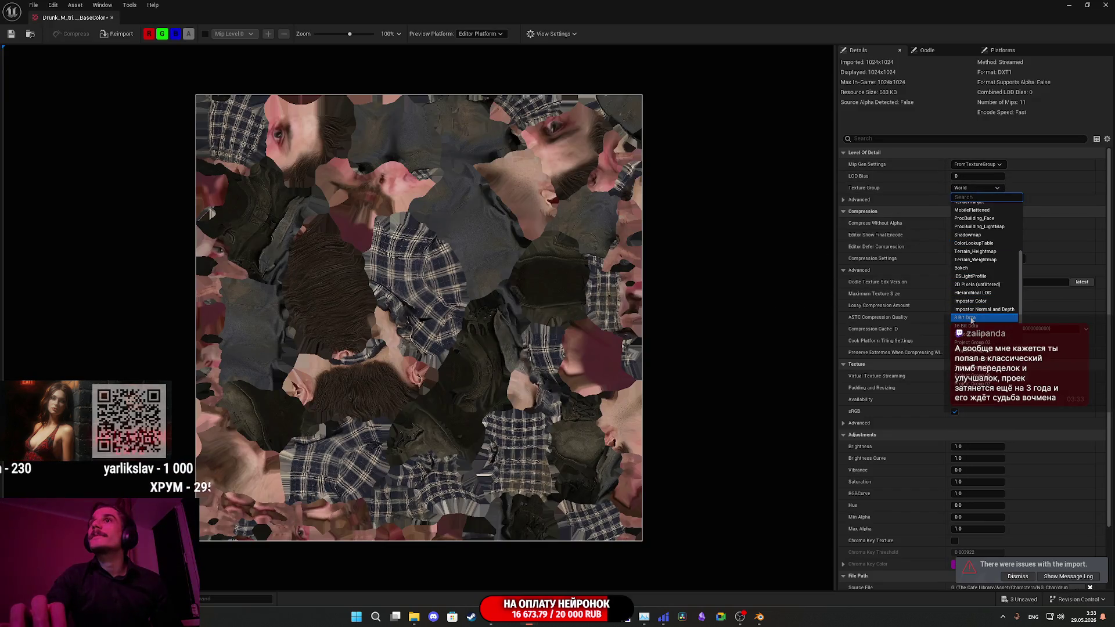
left_click(972, 318)
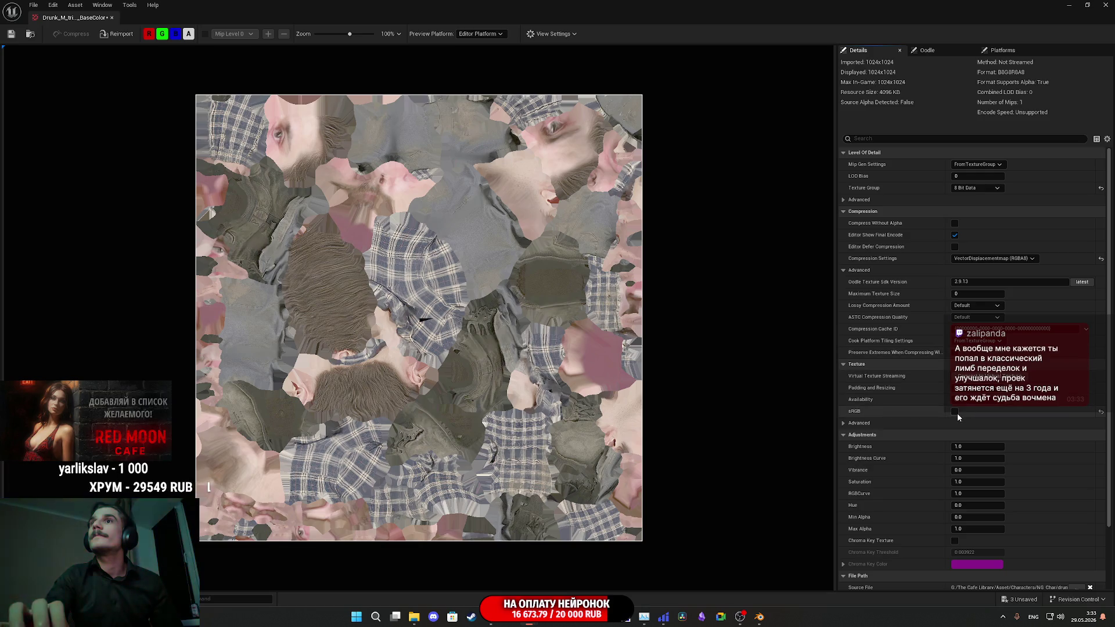
left_click(955, 412)
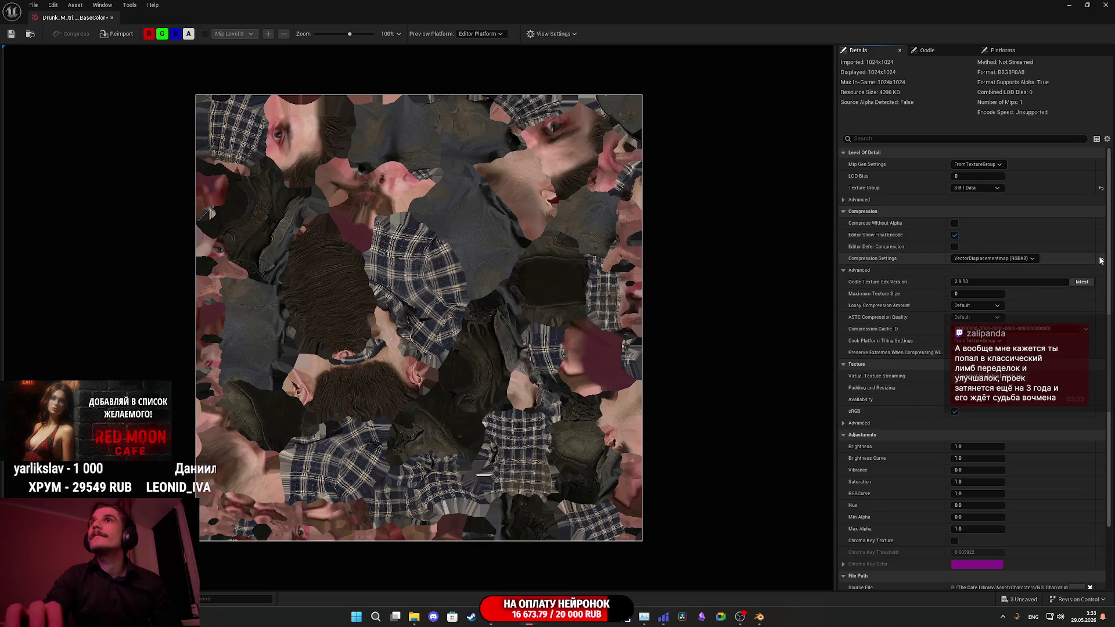
left_click(977, 164)
left_click(973, 192)
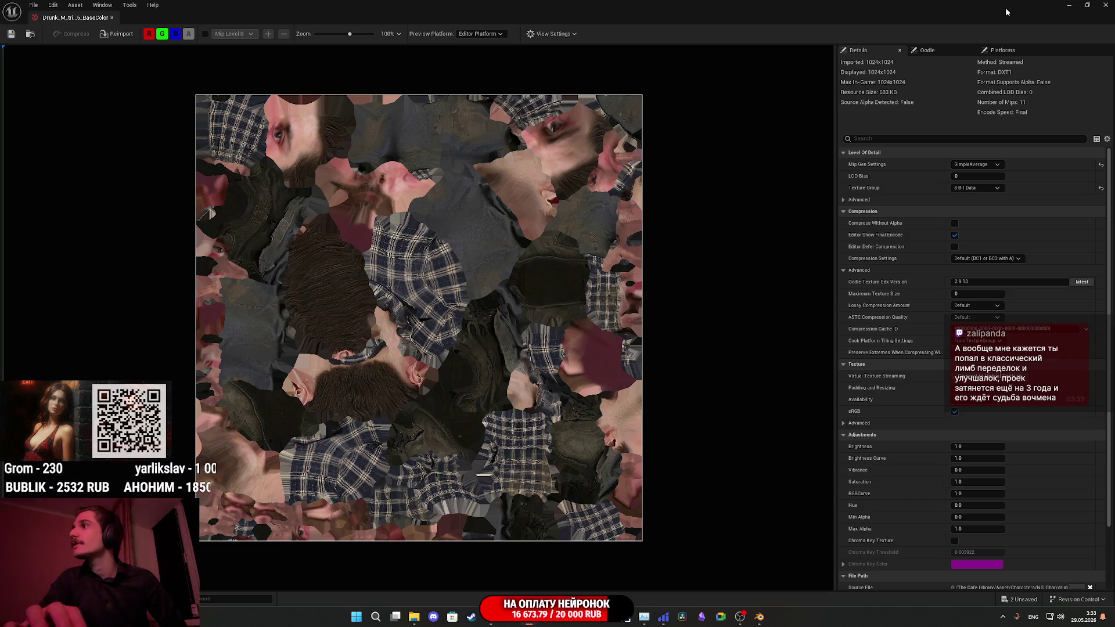
- Close the texture editor and save all changed assets
left_click(1104, 4)
left_click(267, 406)
left_click(624, 403)
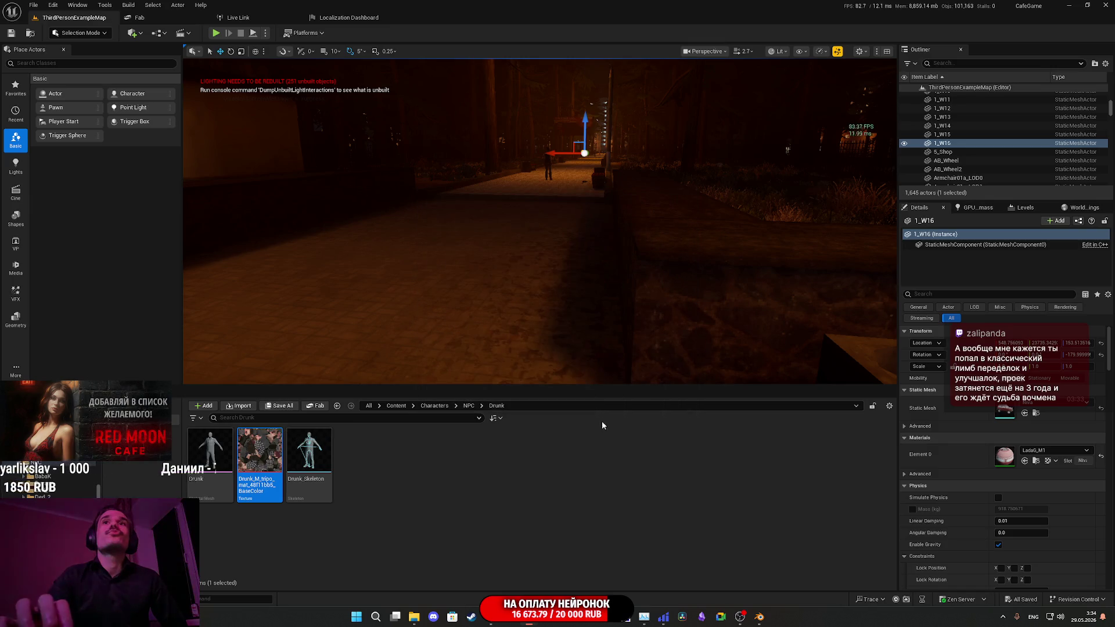
mouse_move(216, 460)
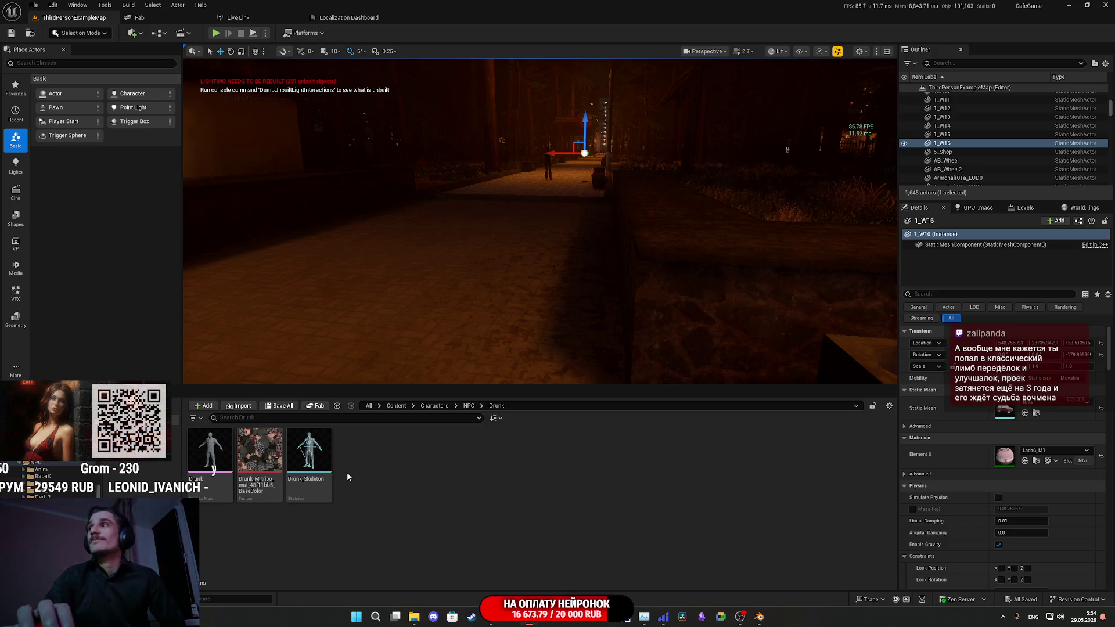
mouse_move(230, 467)
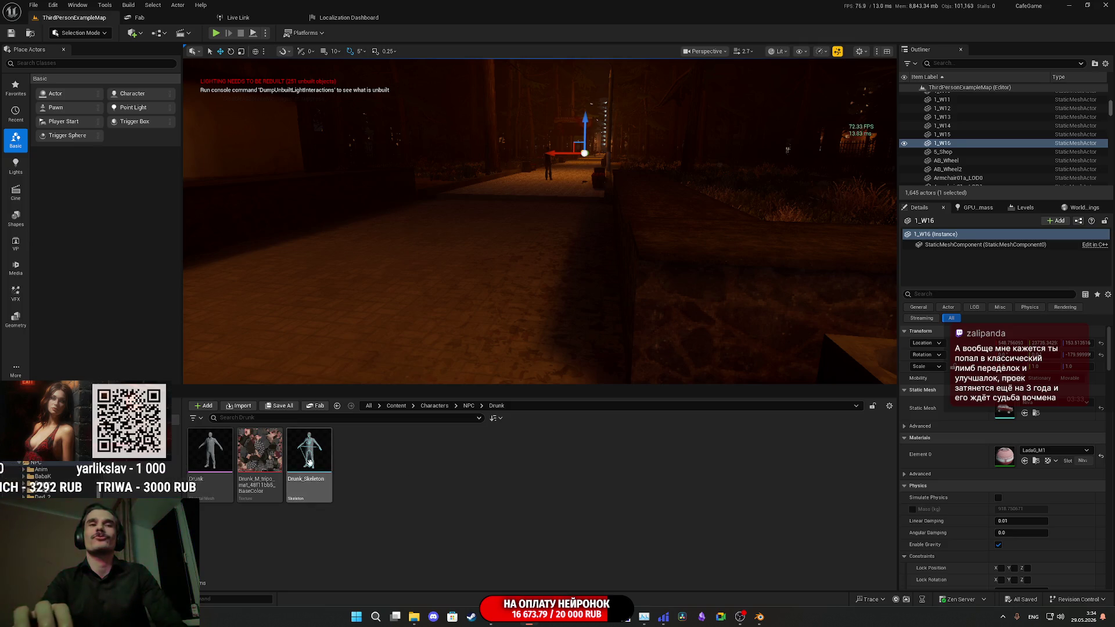
mouse_move(225, 445)
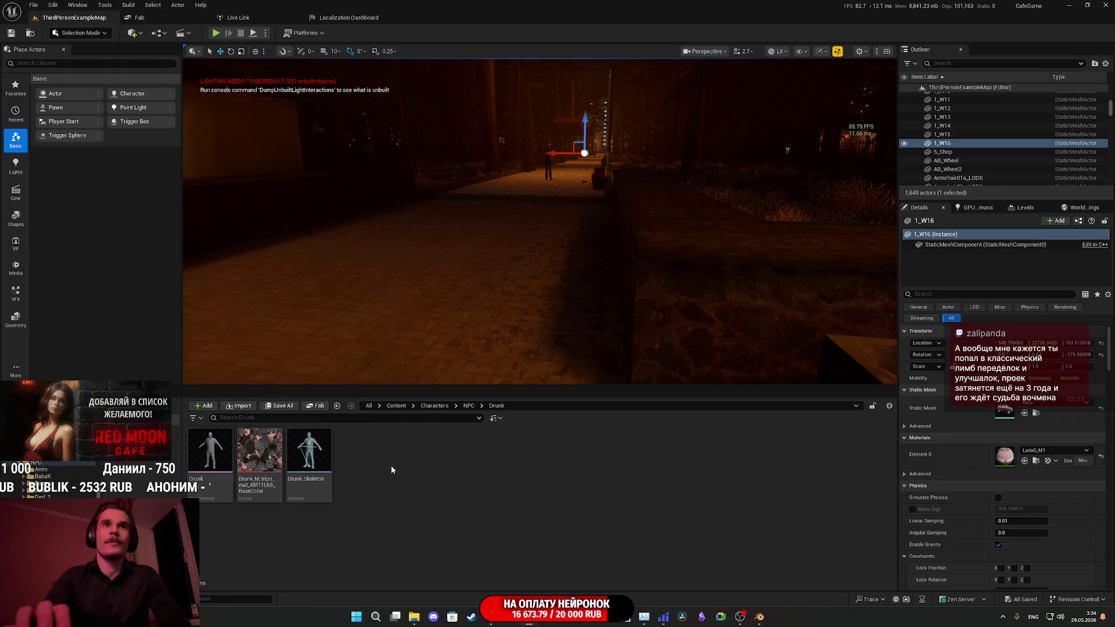
- Create a new material in the Drunk folder, name it Drunk_M, and open it in the Material Editor
right_click(392, 465)
mouse_move(485, 297)
left_click(421, 227)
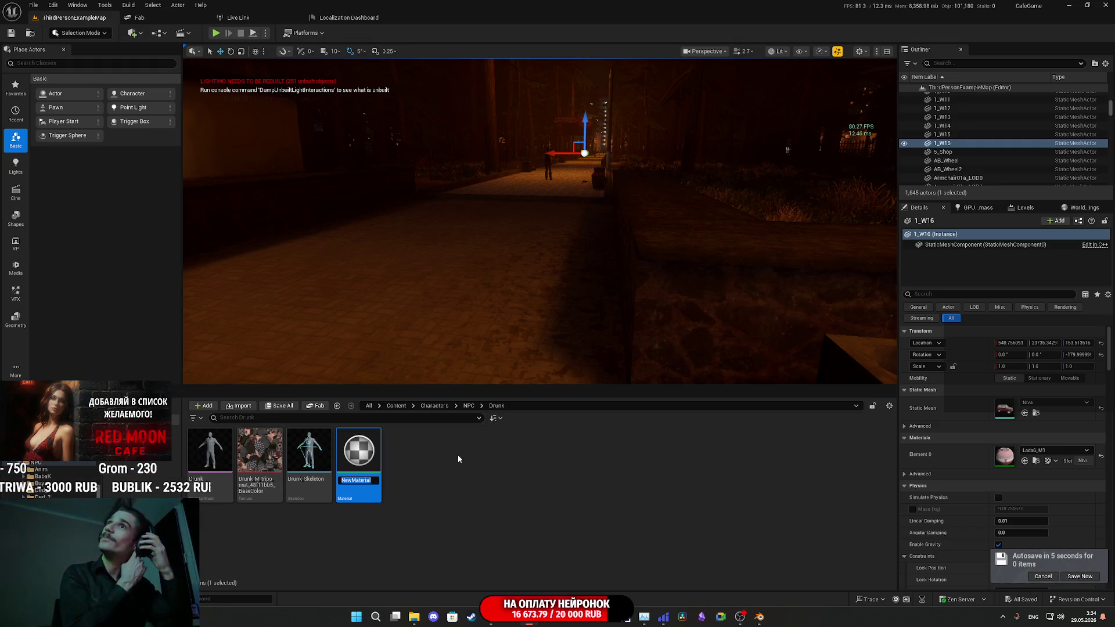
type("D")
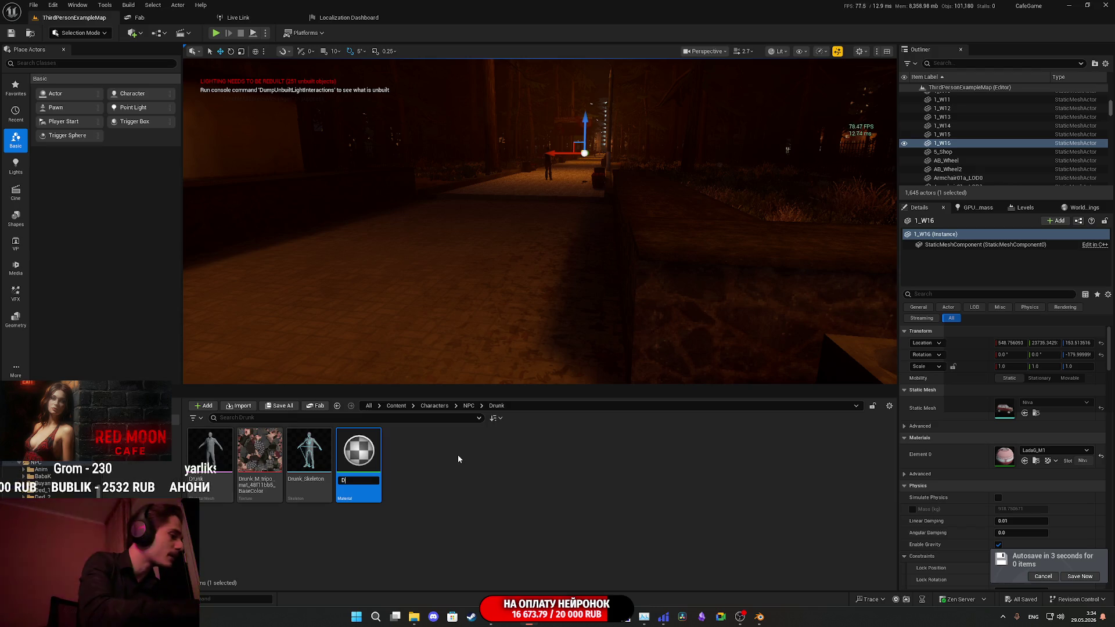
type("runk")
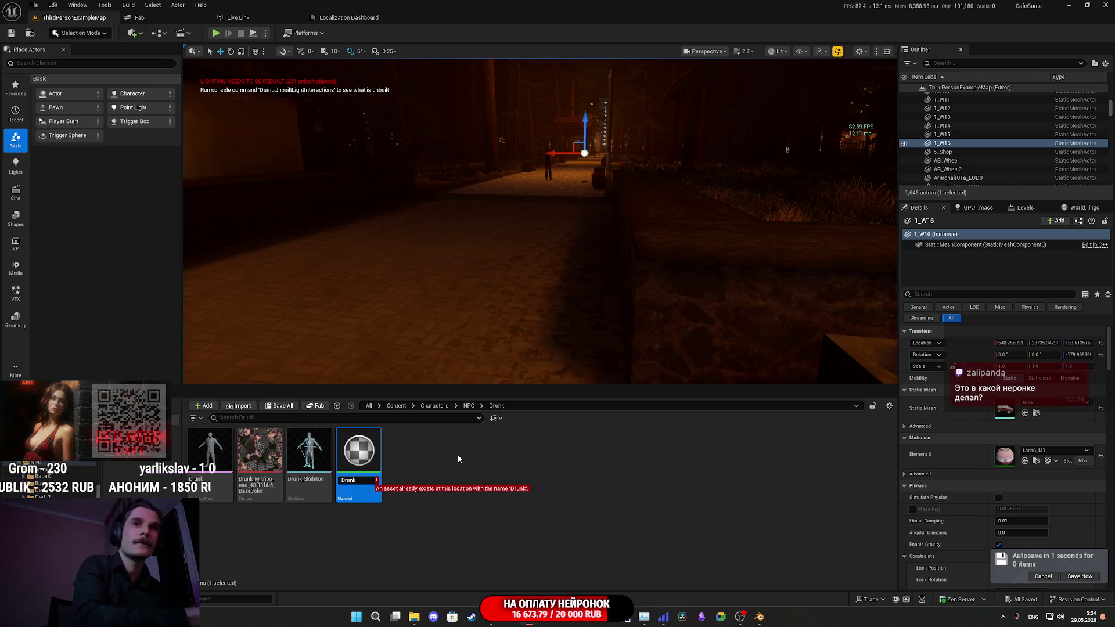
type("_M")
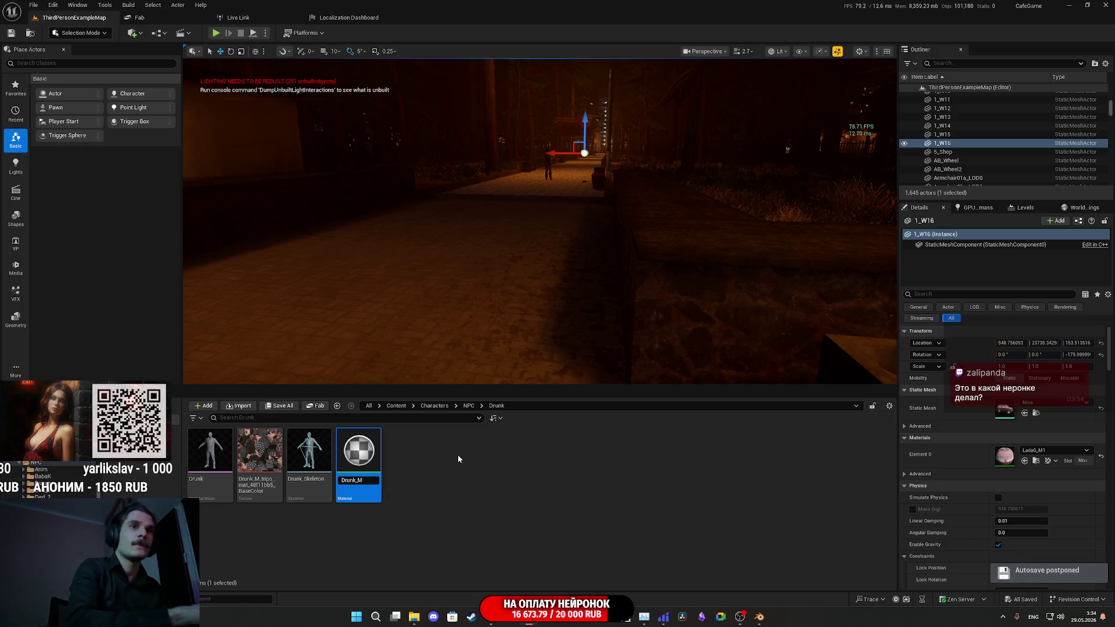
key("Return")
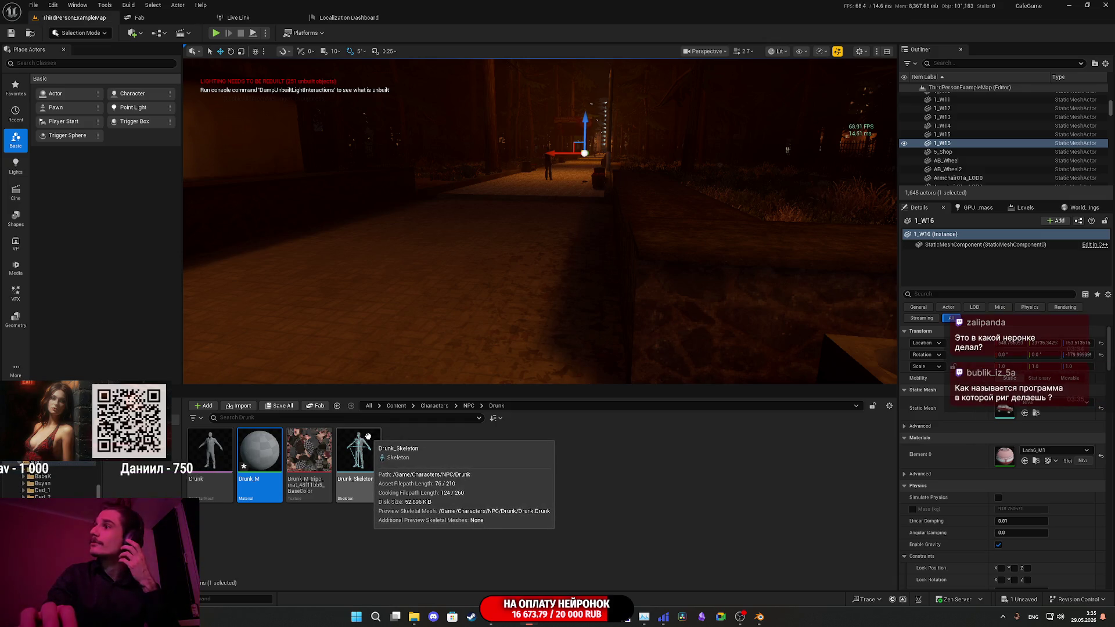
double_click(273, 457)
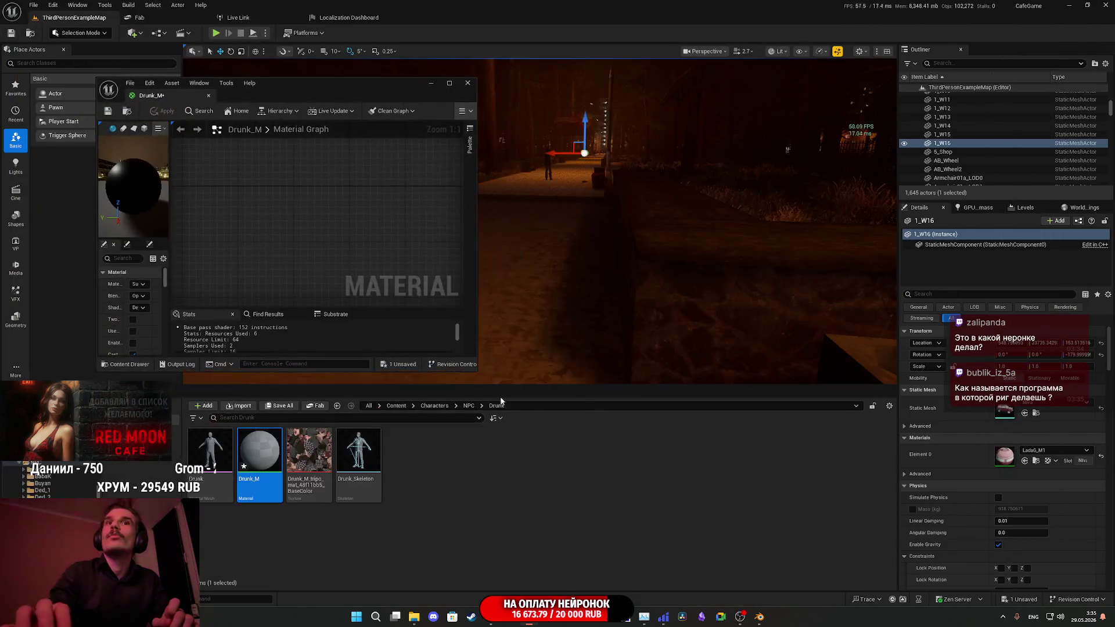
- Feed the tripo texture's RGB into Drunk_M's Base Color, set Roughness to 1.0, save and close
left_click_drag(309, 450, 346, 212)
double_click(378, 85)
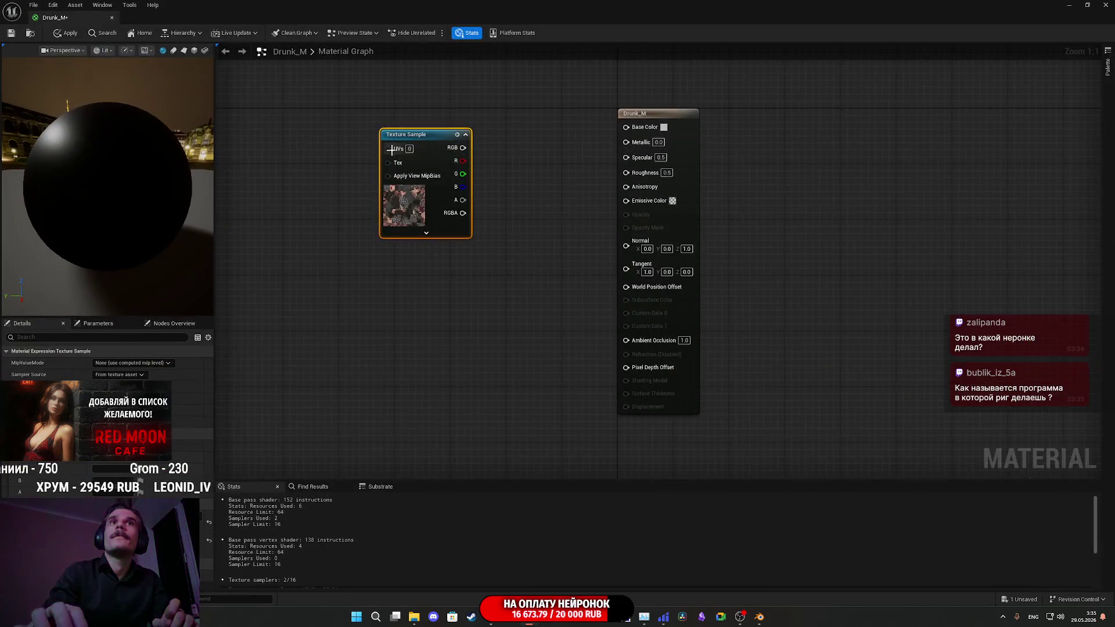
left_click_drag(463, 147, 626, 126)
left_click(668, 171)
type("1")
left_click(473, 298)
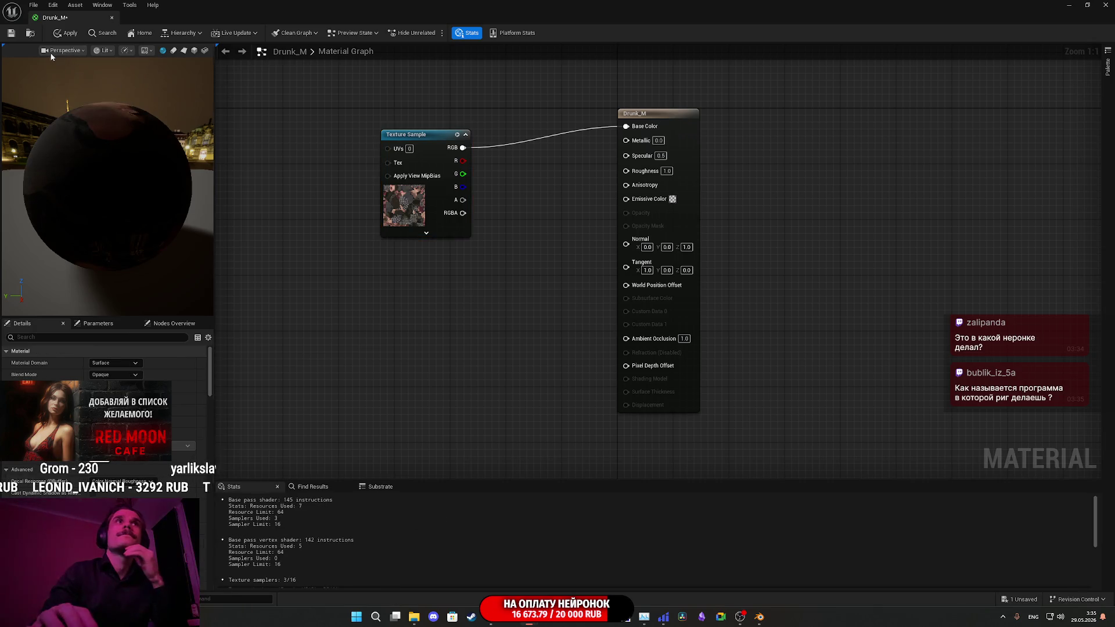
key("ctrl+s")
key("alt+Tab")
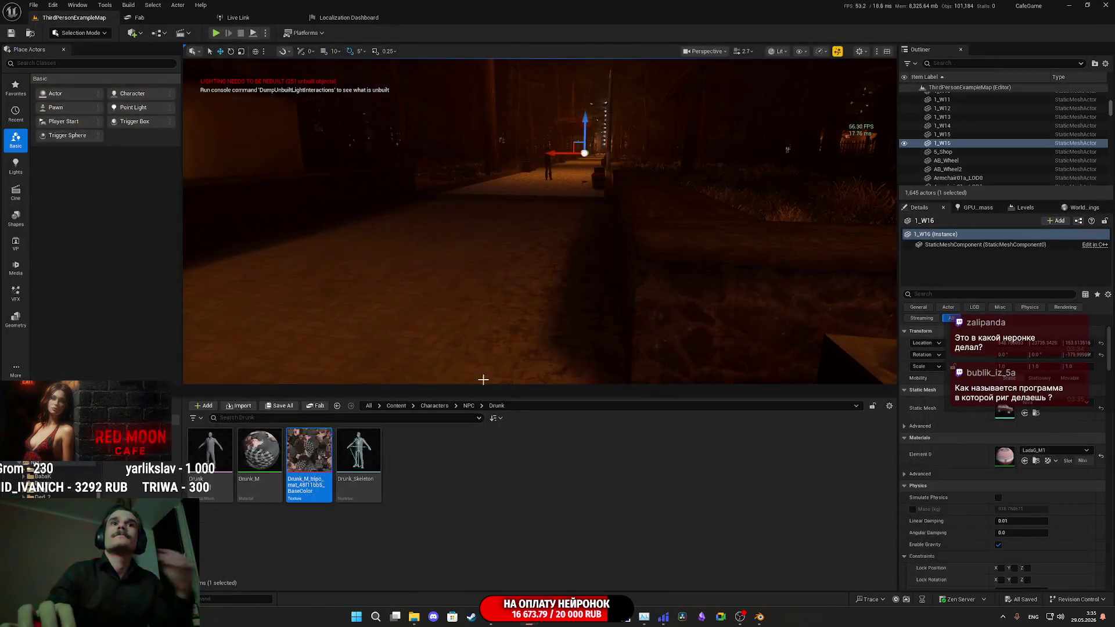
- Assign Drunk_M to the Drunk skeletal mesh's Element 0 slot, inspect the plaid-shirt preview, and save the mesh
double_click(208, 459)
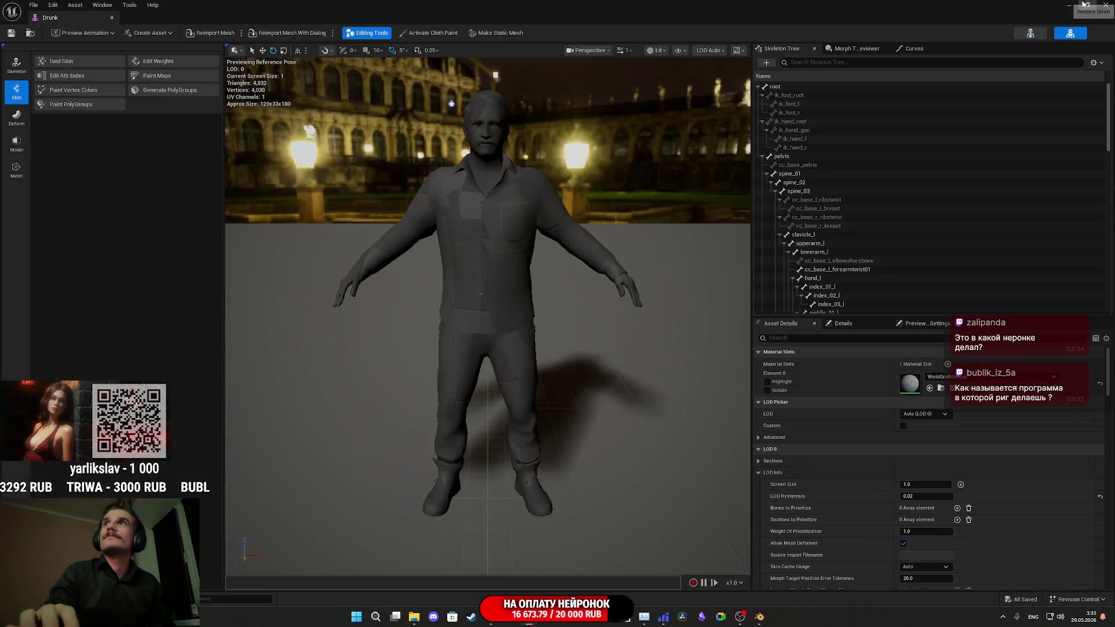
left_click(1084, 5)
left_click(260, 456)
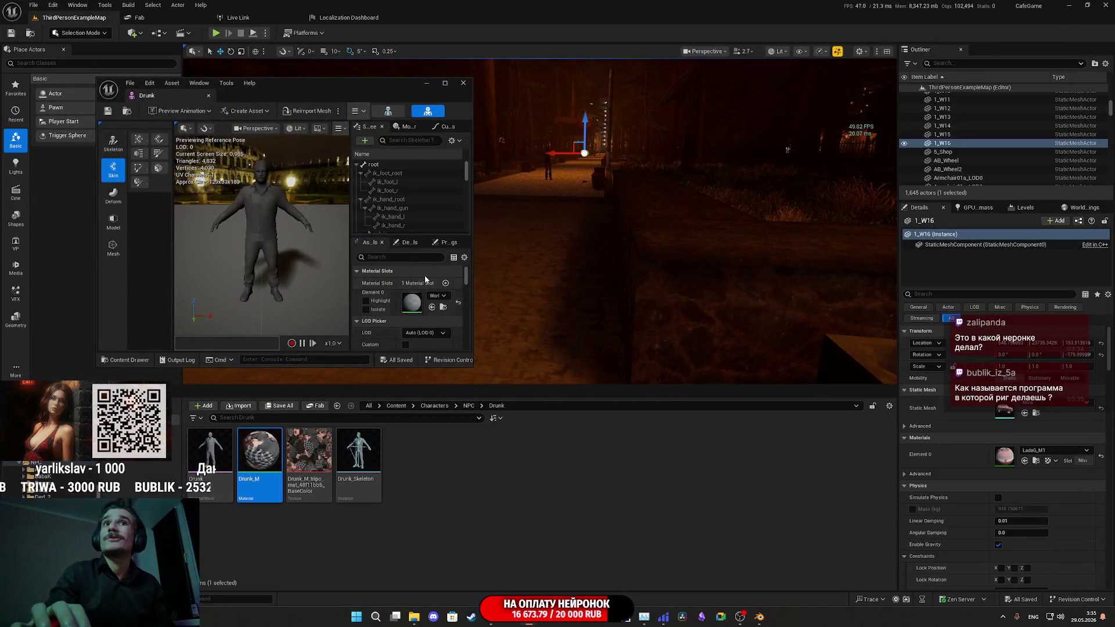
left_click(431, 308)
double_click(340, 82)
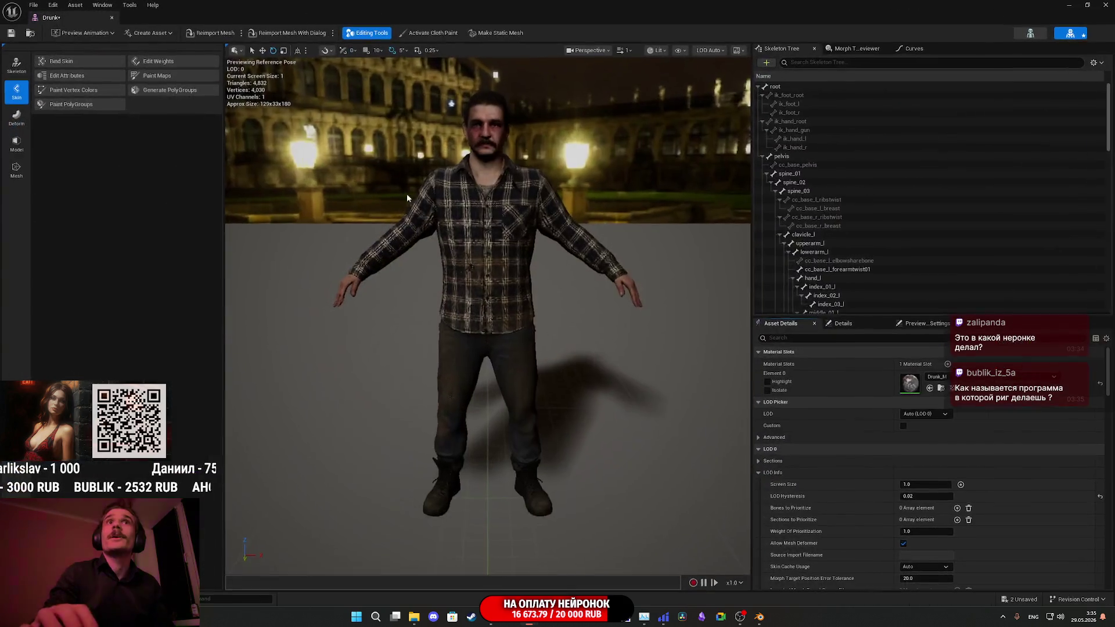
scroll(397, 180, "up", 6)
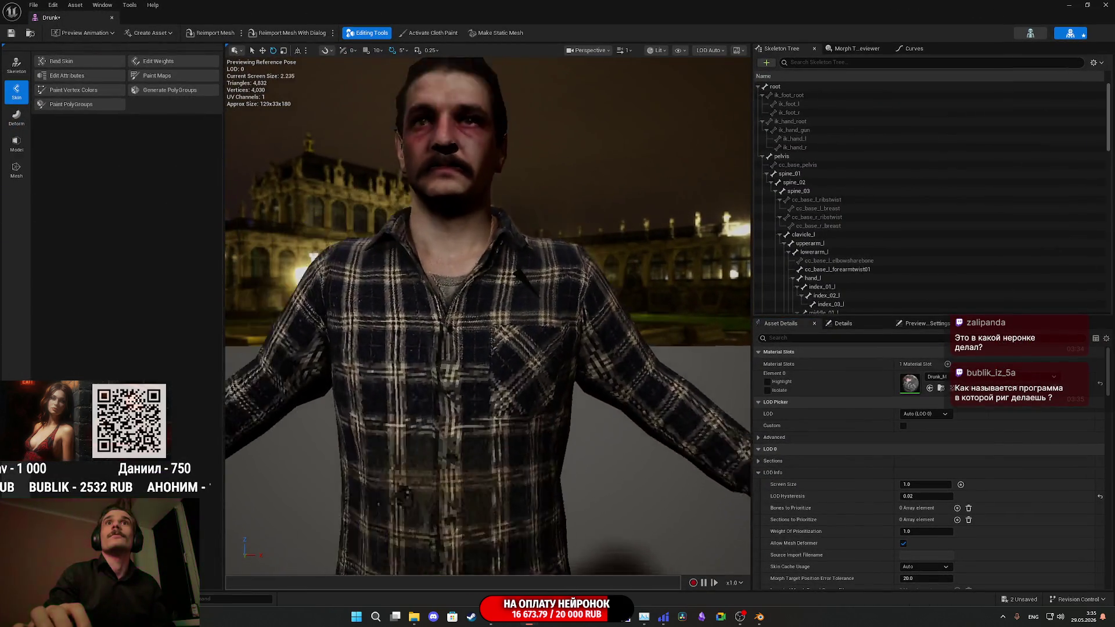
scroll(487, 208, "down", 3)
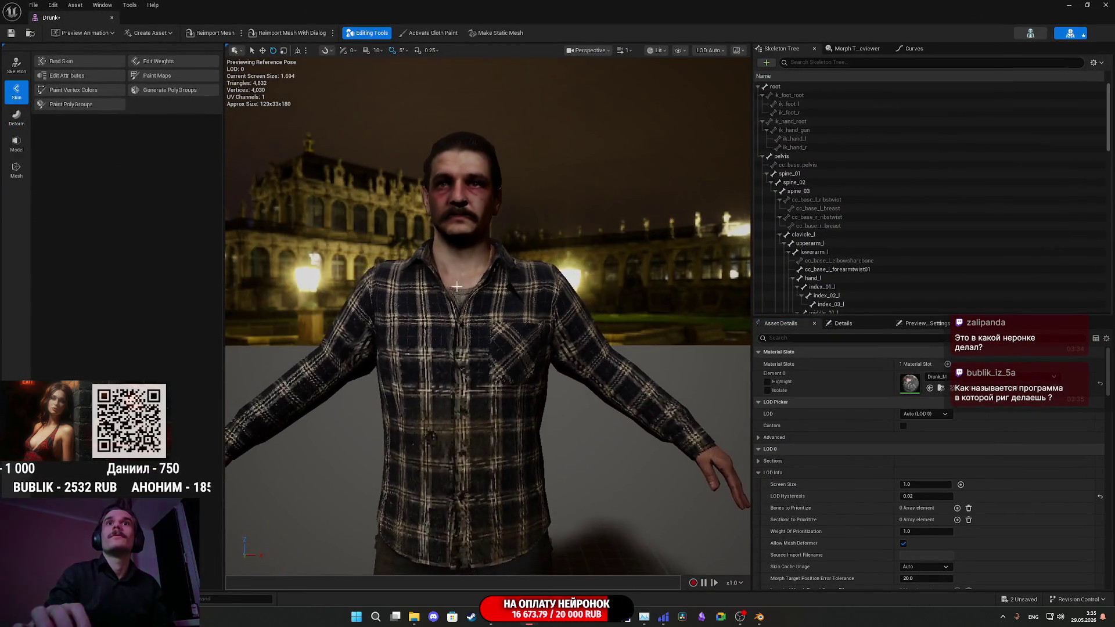
scroll(487, 207, "up", 4)
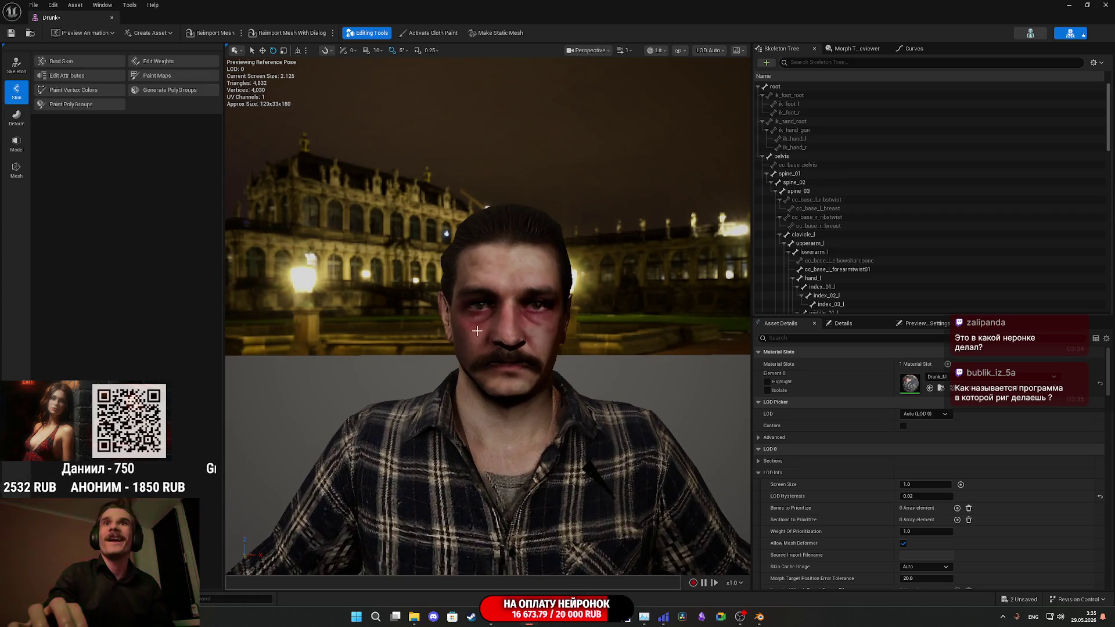
left_click(11, 34)
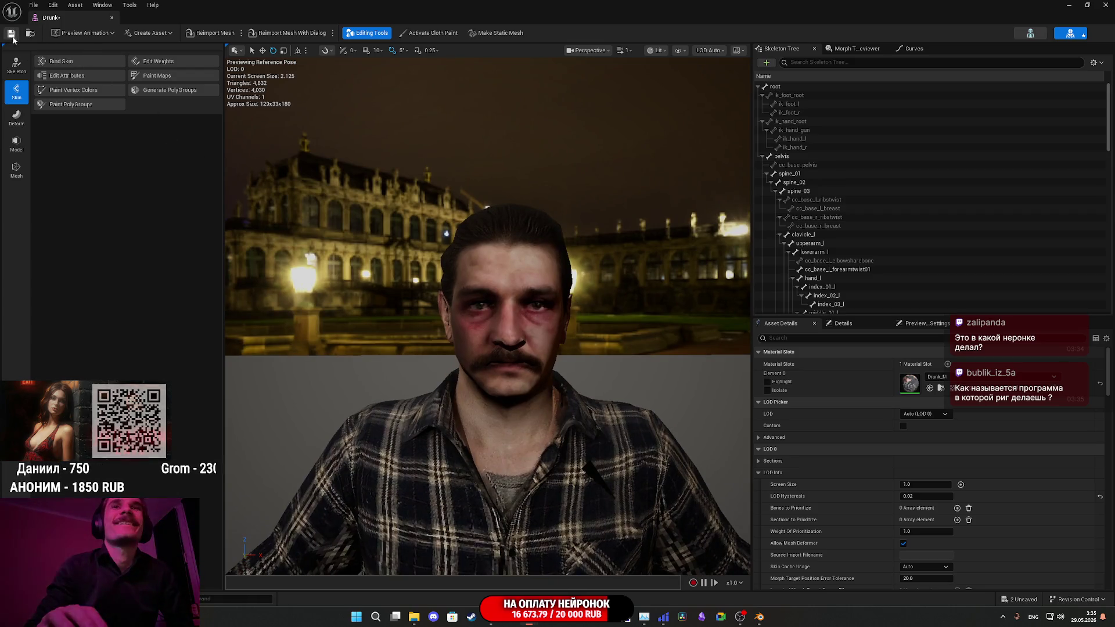
left_click(1104, 5)
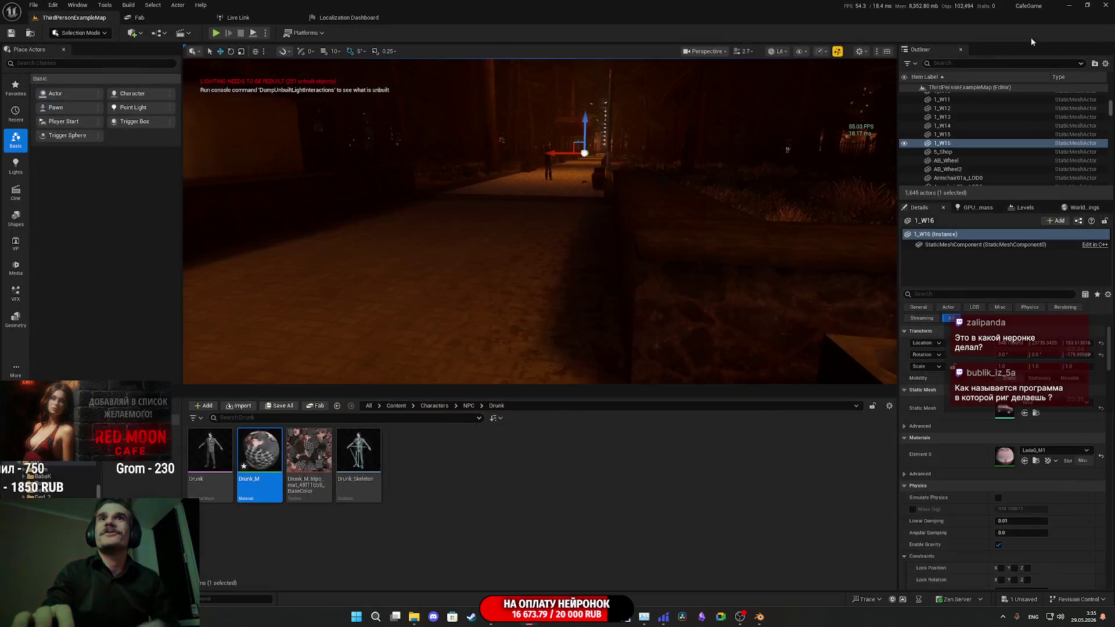
- Save all remaining content including Drunk_M, then minimize the Unreal editor
left_click(271, 407)
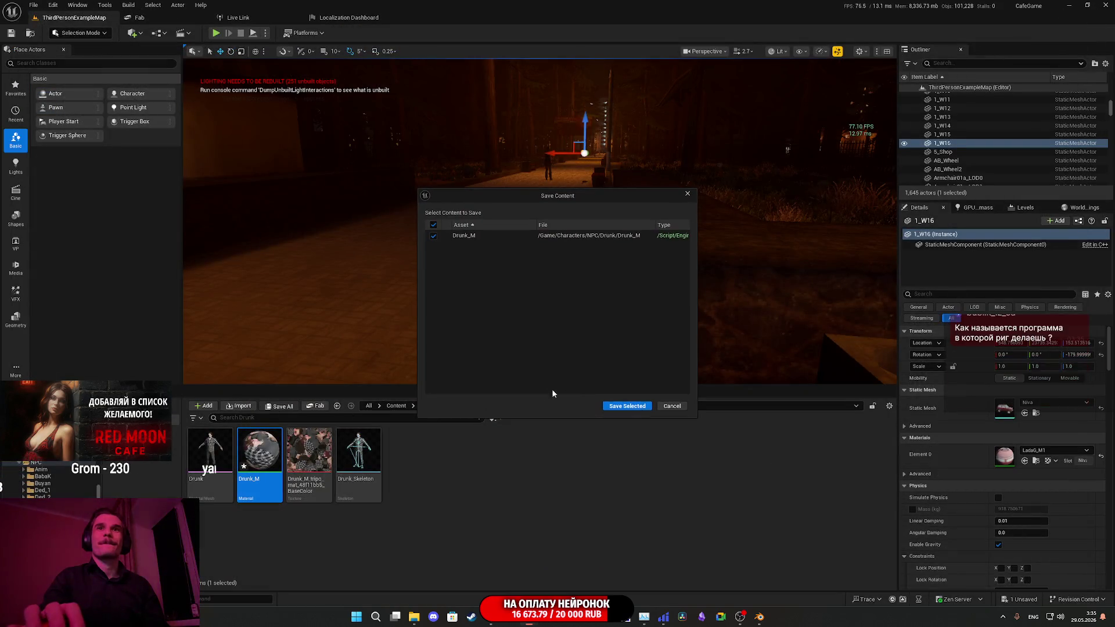
left_click(647, 405)
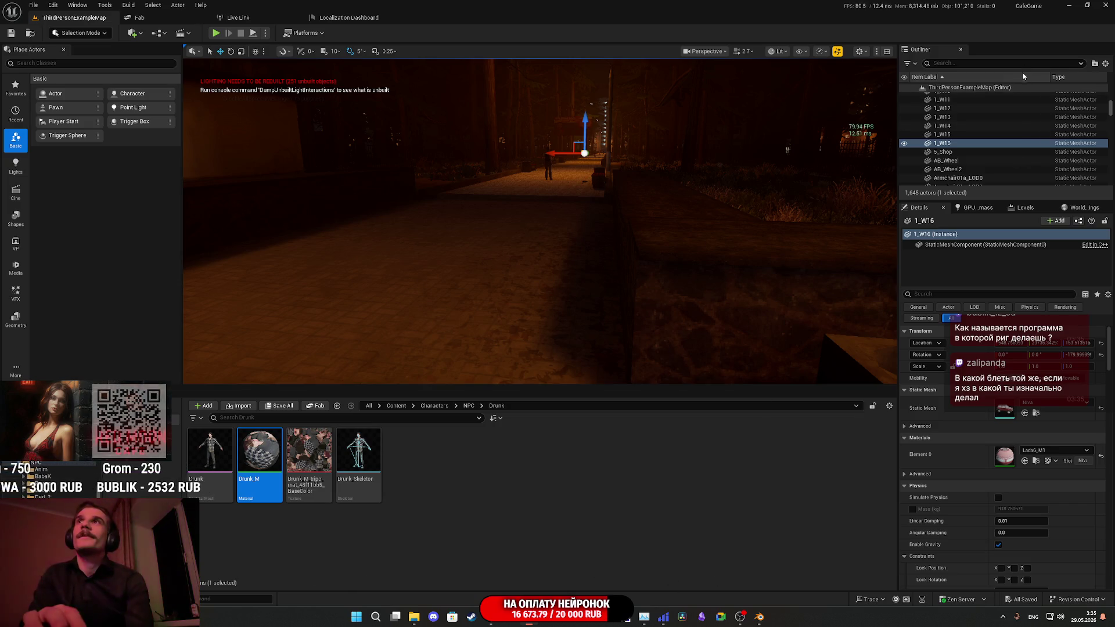
left_click(1069, 5)
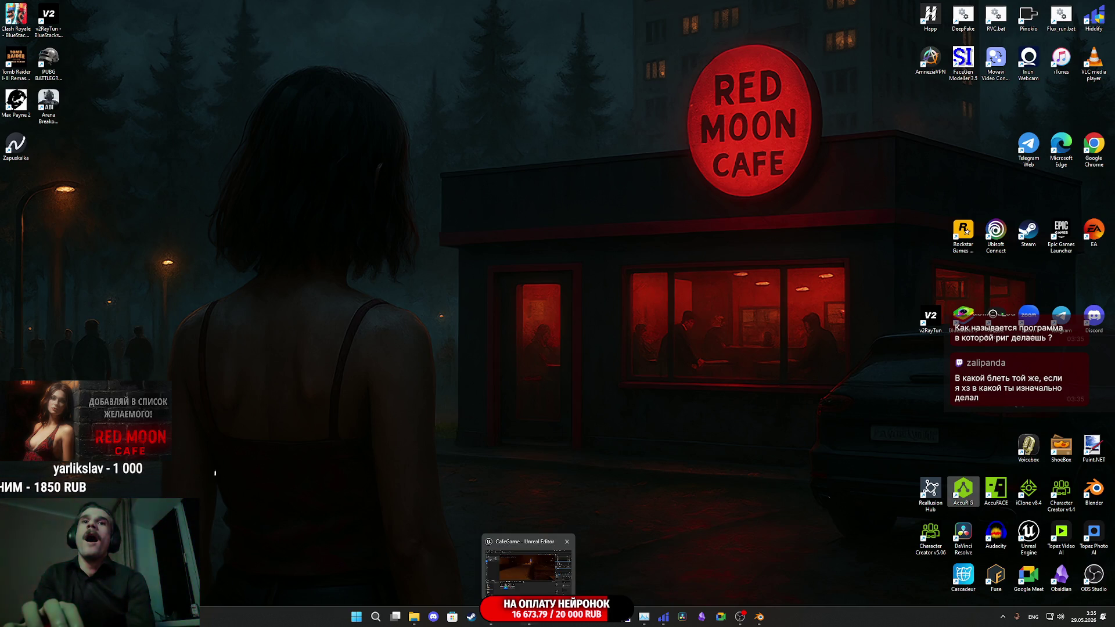
left_click(526, 622)
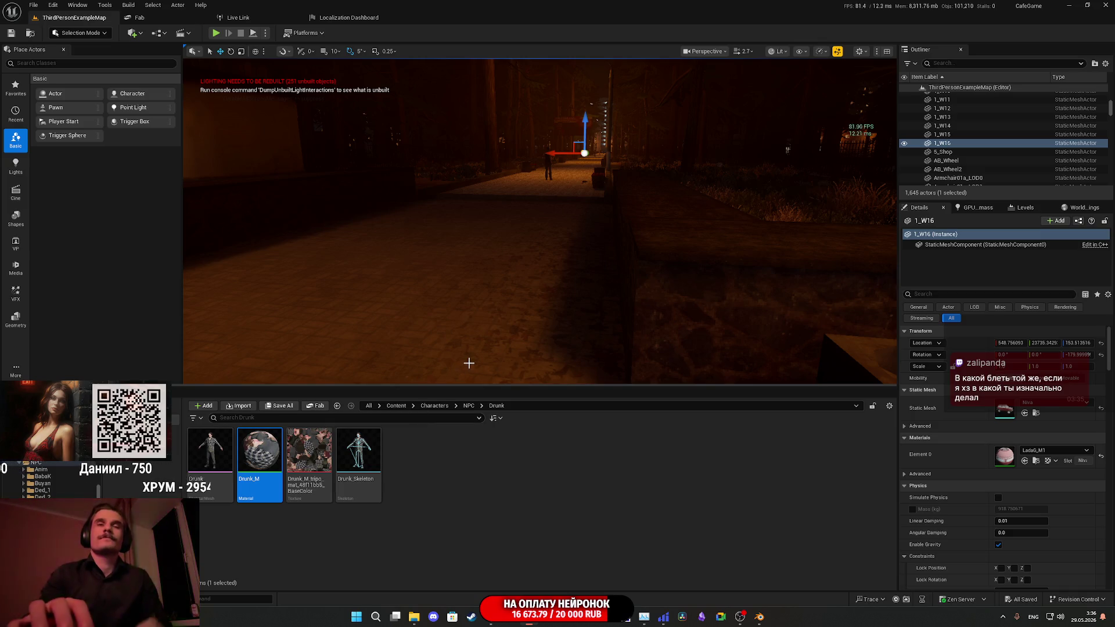
- Open the Random_NPC_DT data table in Content/Custom_Variables/NPC
left_click(396, 406)
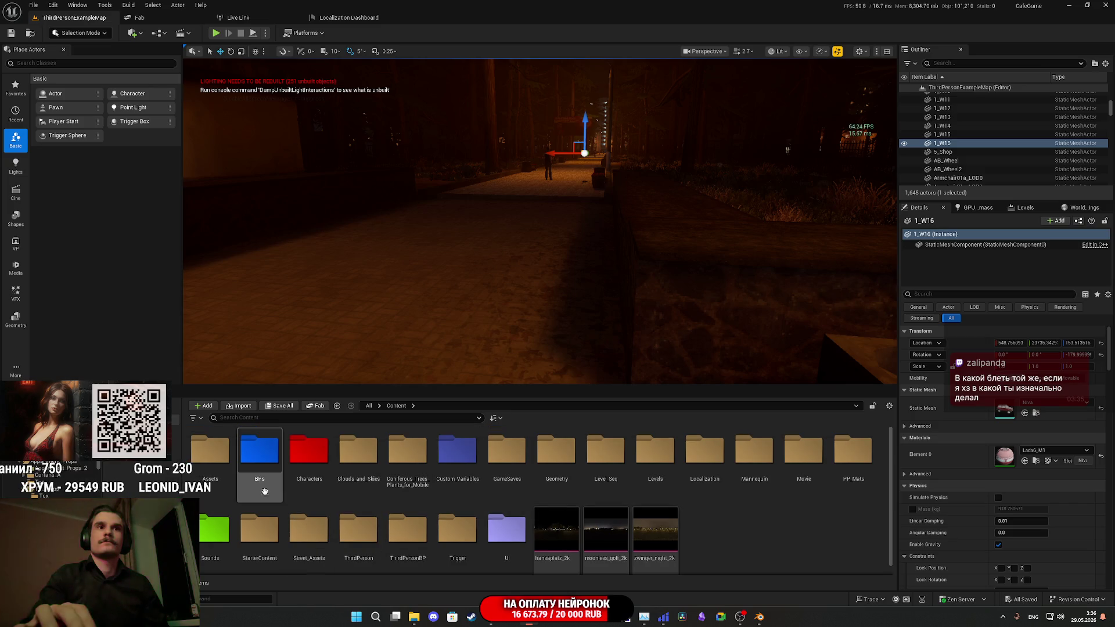
double_click(456, 463)
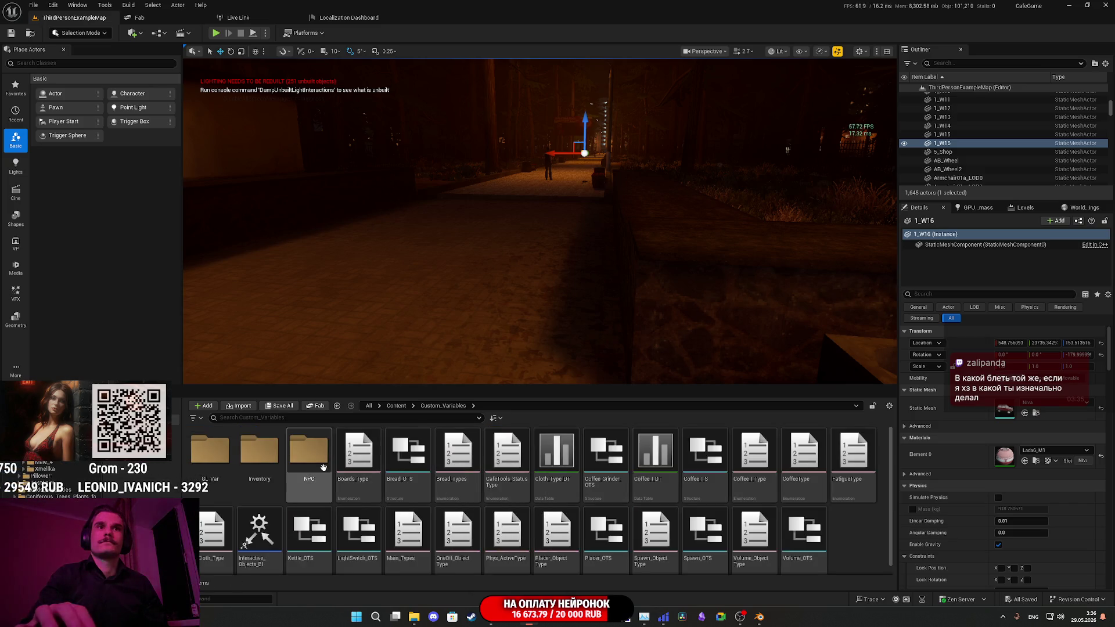
double_click(804, 456)
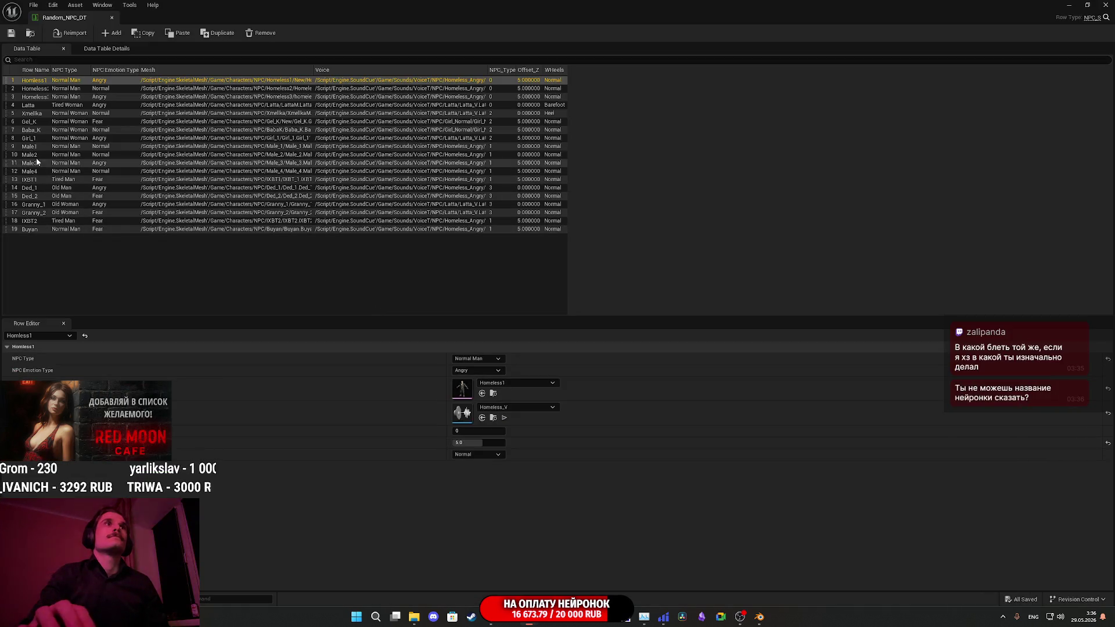
- Duplicate the Homeless3 row and rename the copy Drunk1
right_click(40, 99)
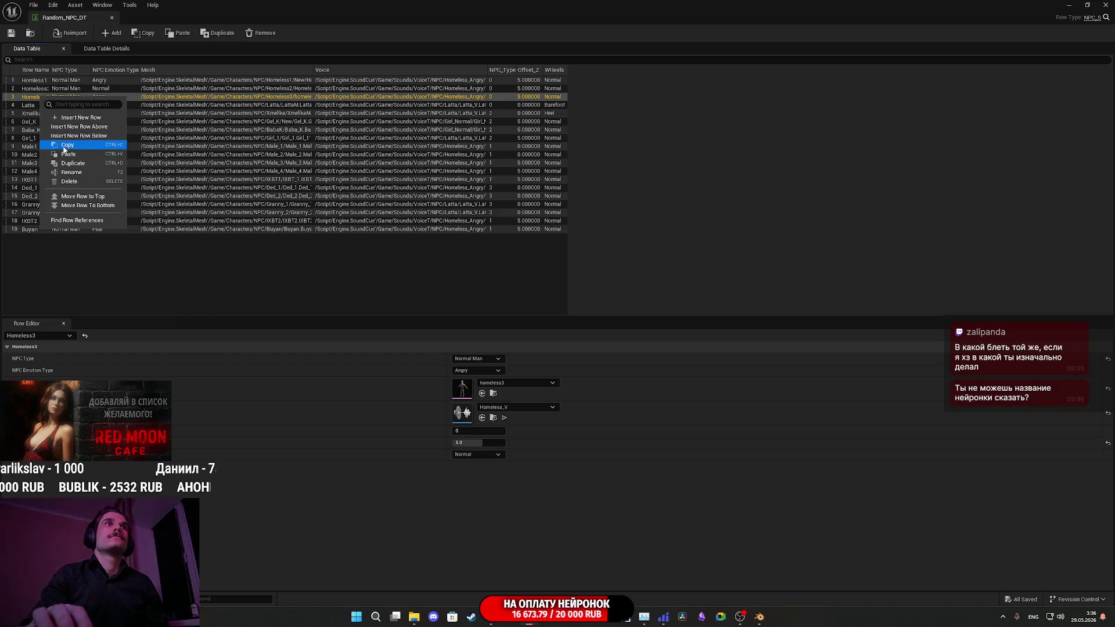
left_click(76, 165)
key("F2")
key("BackSpace")
key("BackSpace")
key("BackSpace")
key("BackSpace")
key("BackSpace")
type("Drunk1")
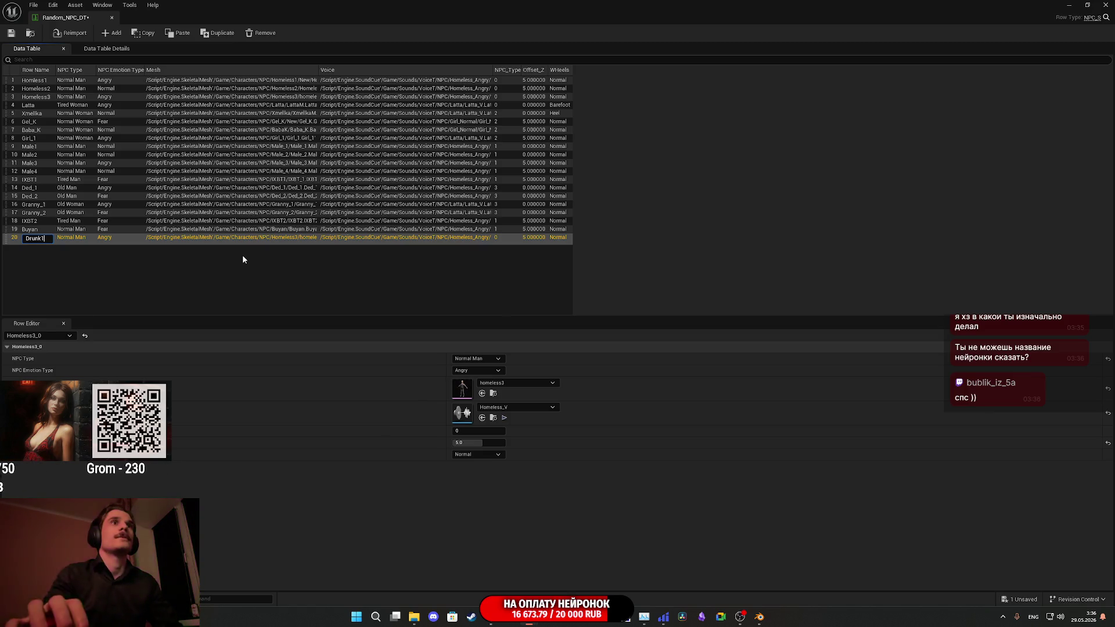
key("Return")
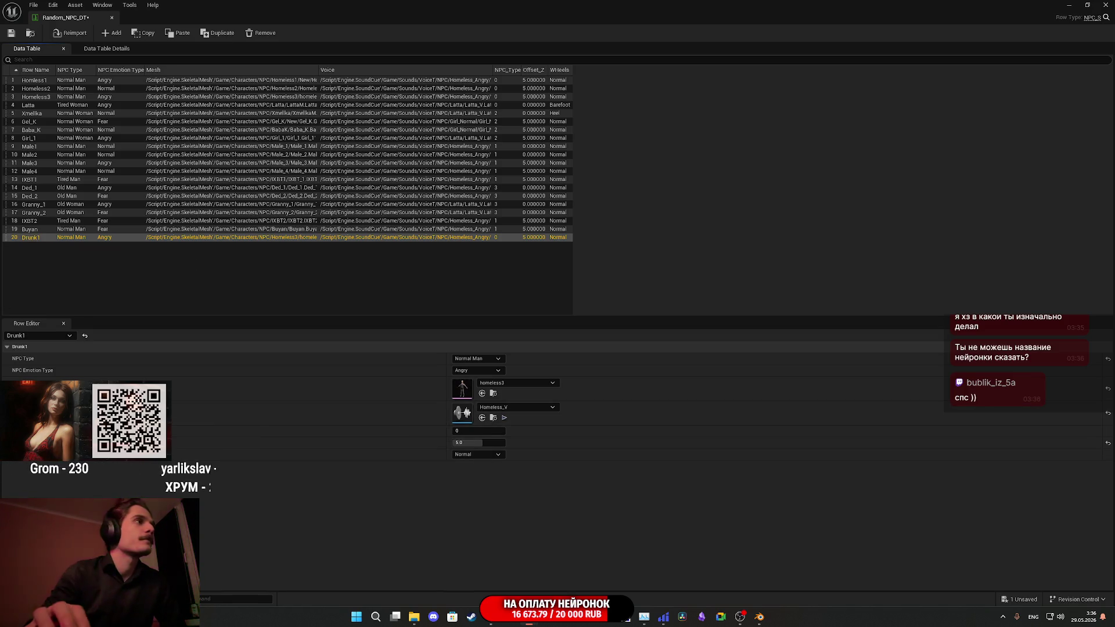
left_click(1089, 5)
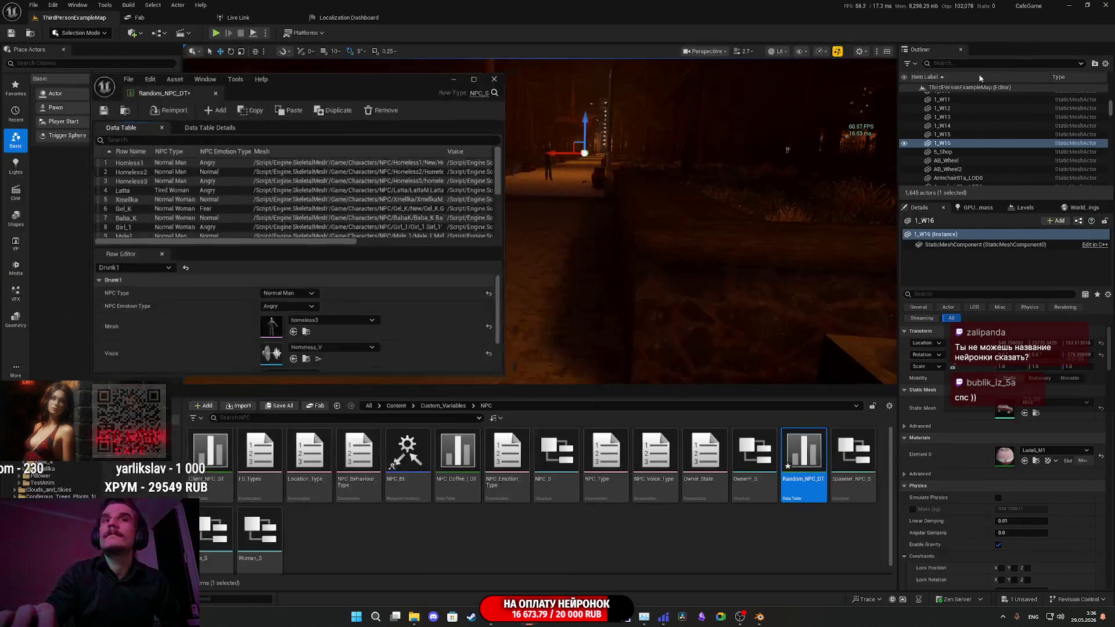
- Browse to Content/Characters/NPC/Drunk and drop the Drunk skeletal mesh onto Drunk1's Mesh field
left_click(397, 406)
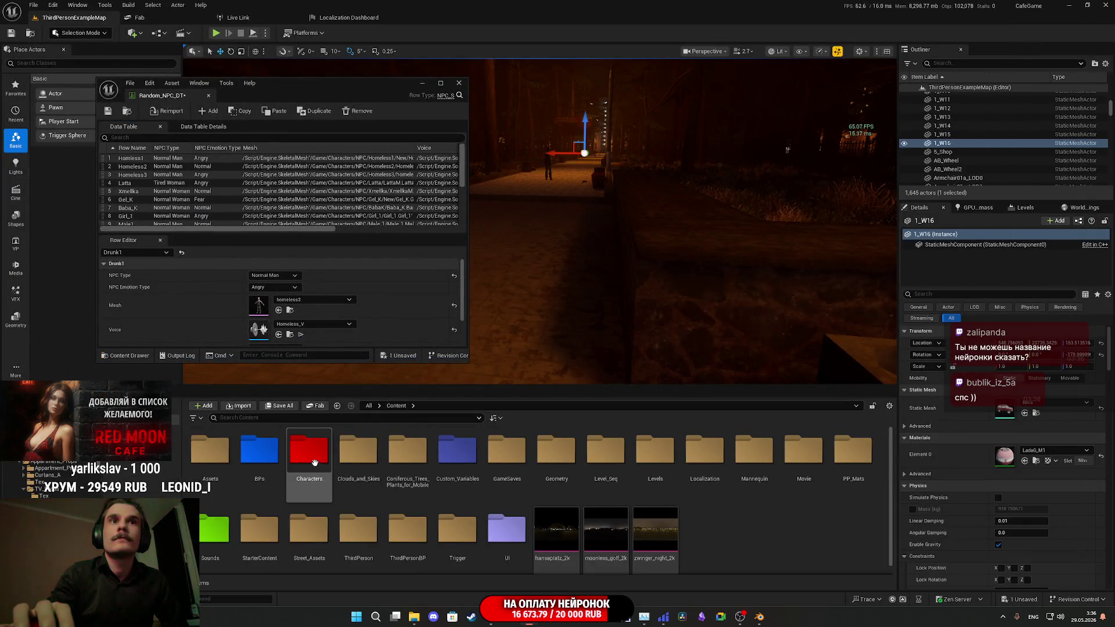
left_click(290, 309)
left_click(467, 406)
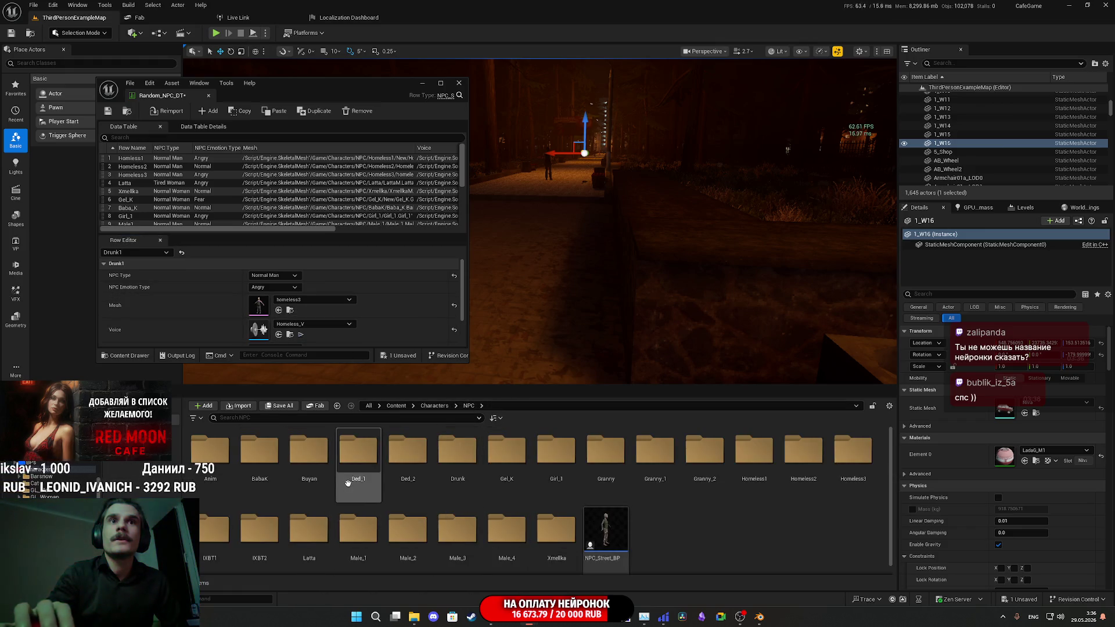
double_click(457, 450)
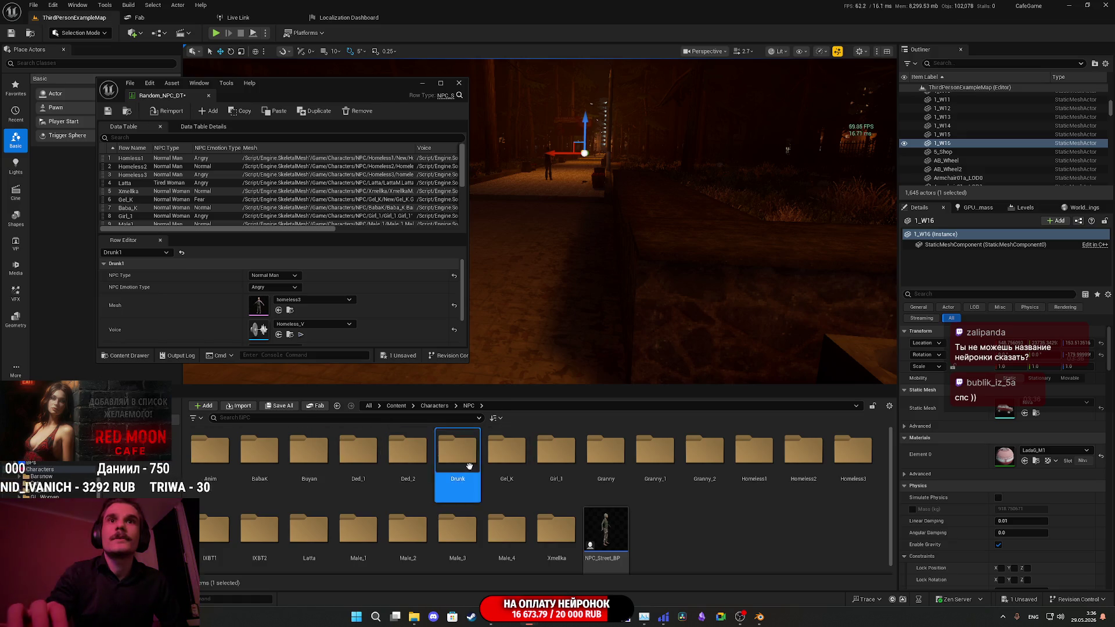
mouse_move(202, 454)
left_mouse_down()
mouse_move(302, 330)
mouse_move(302, 302)
left_mouse_up()
double_click(329, 89)
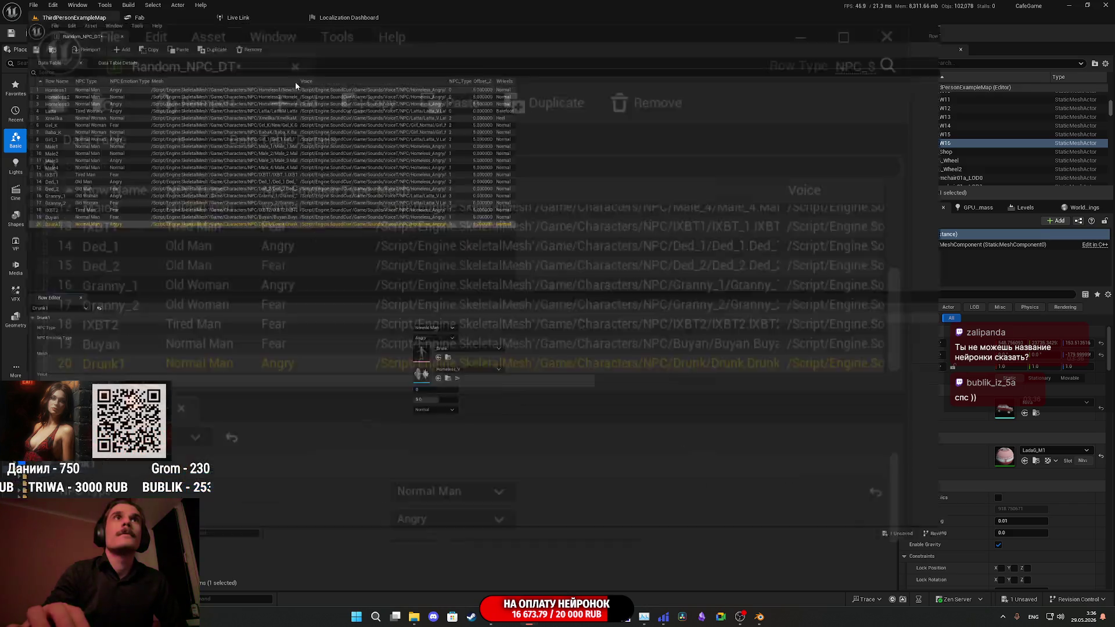
left_click(1070, 5)
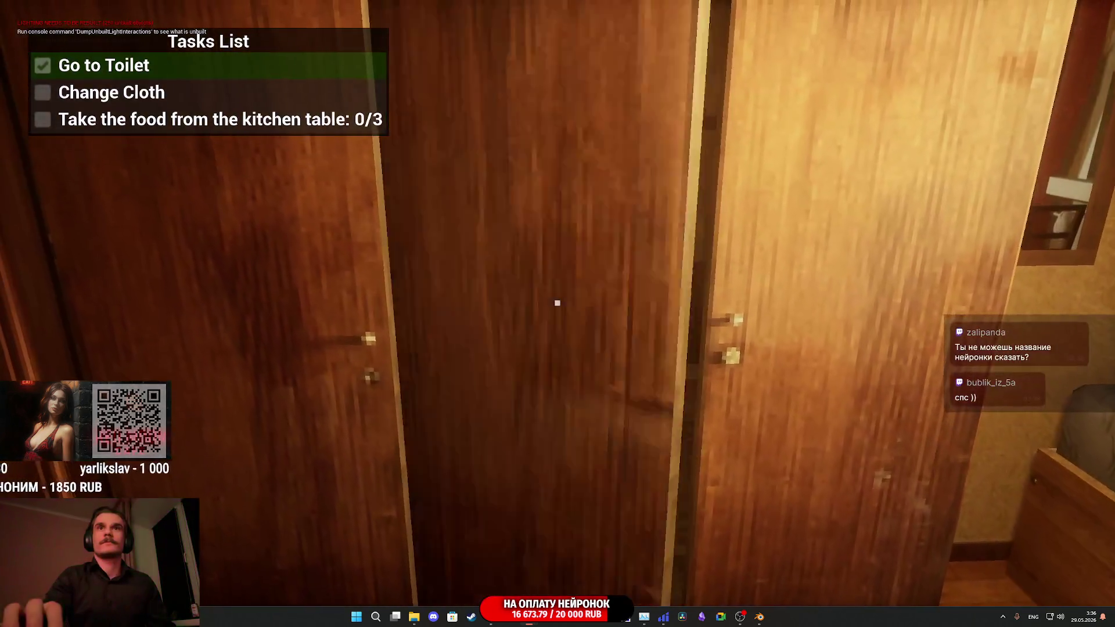
- Use the wardrobe, then walk from the living room out onto the night park path
left_click(557, 303)
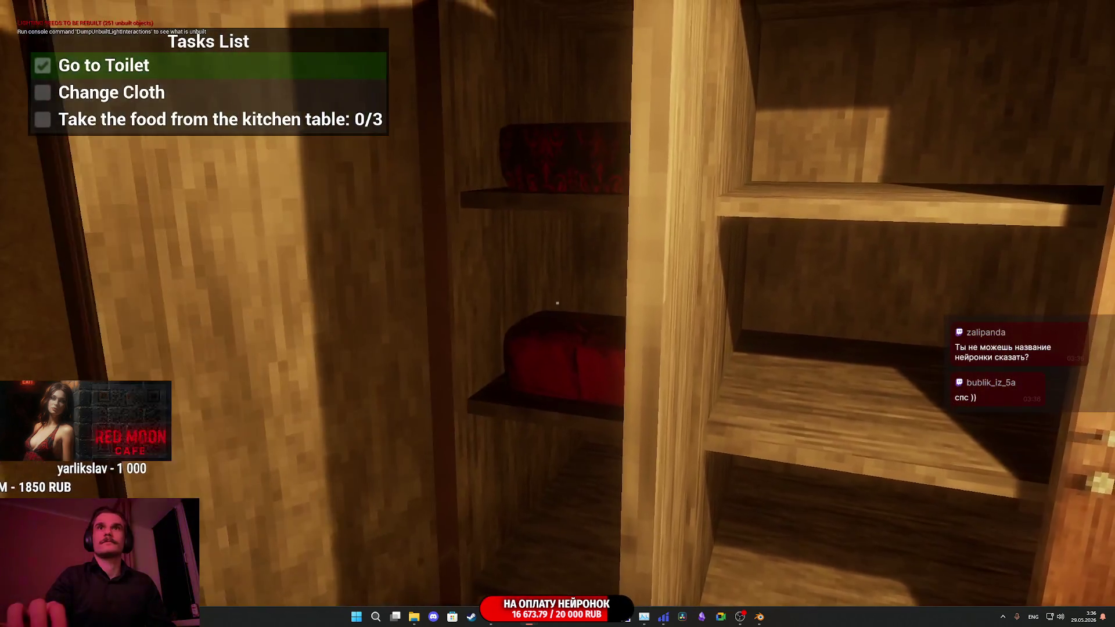
key("w")
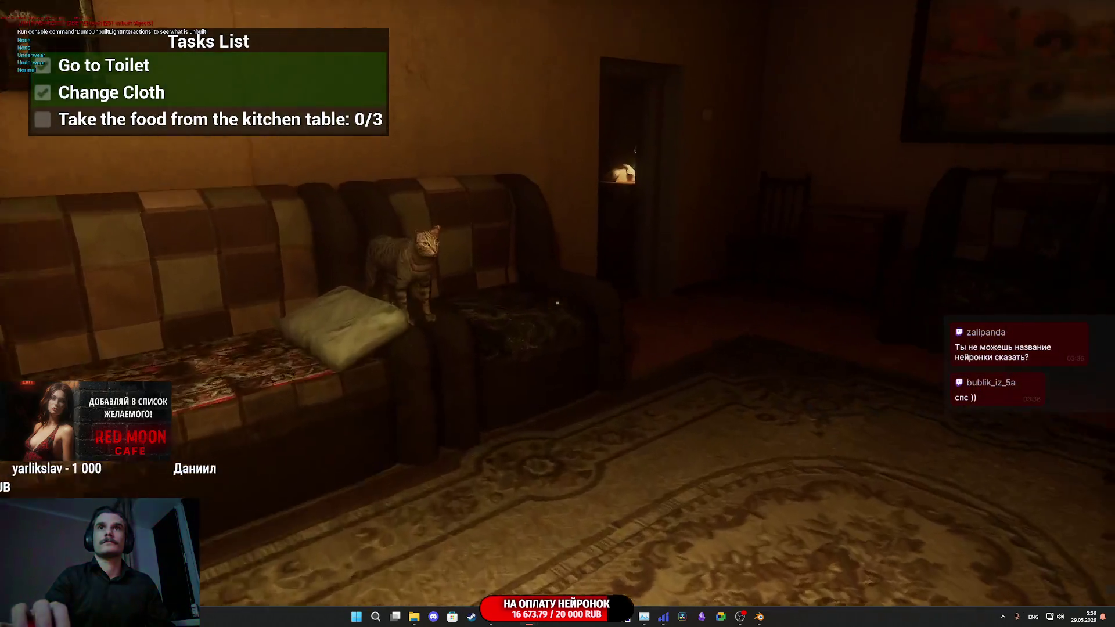
key("w")
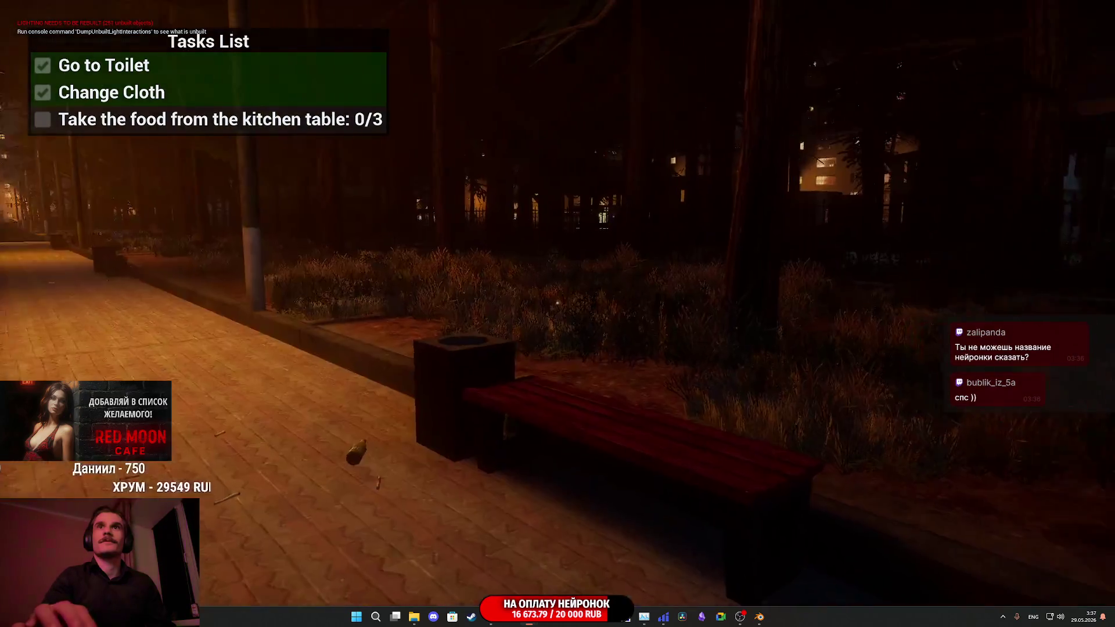
mouse_move(558, 313)
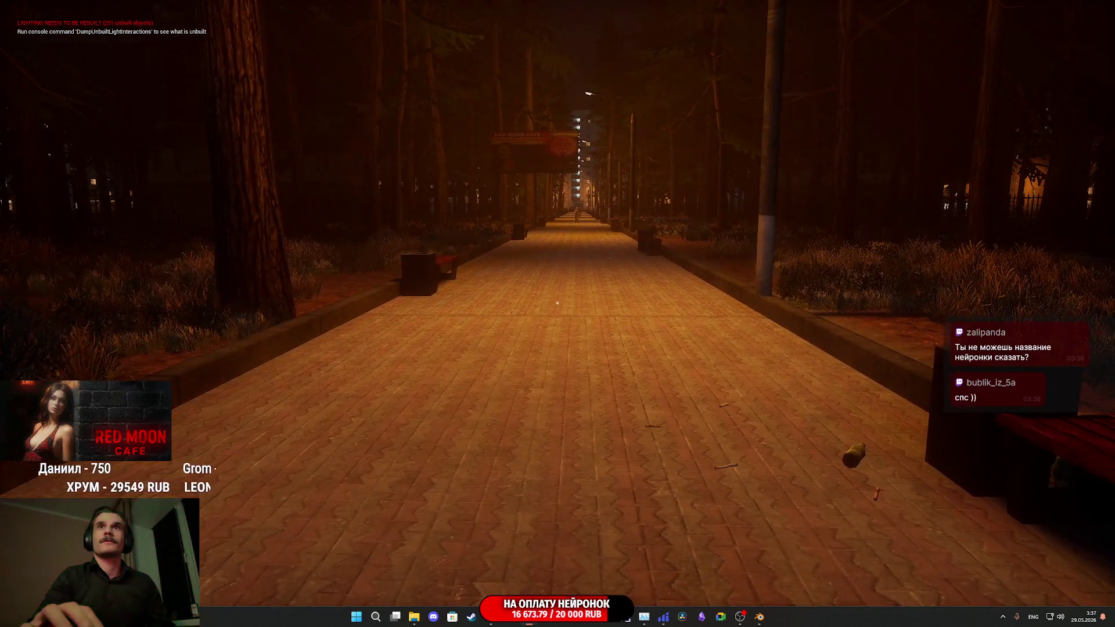
key("w")
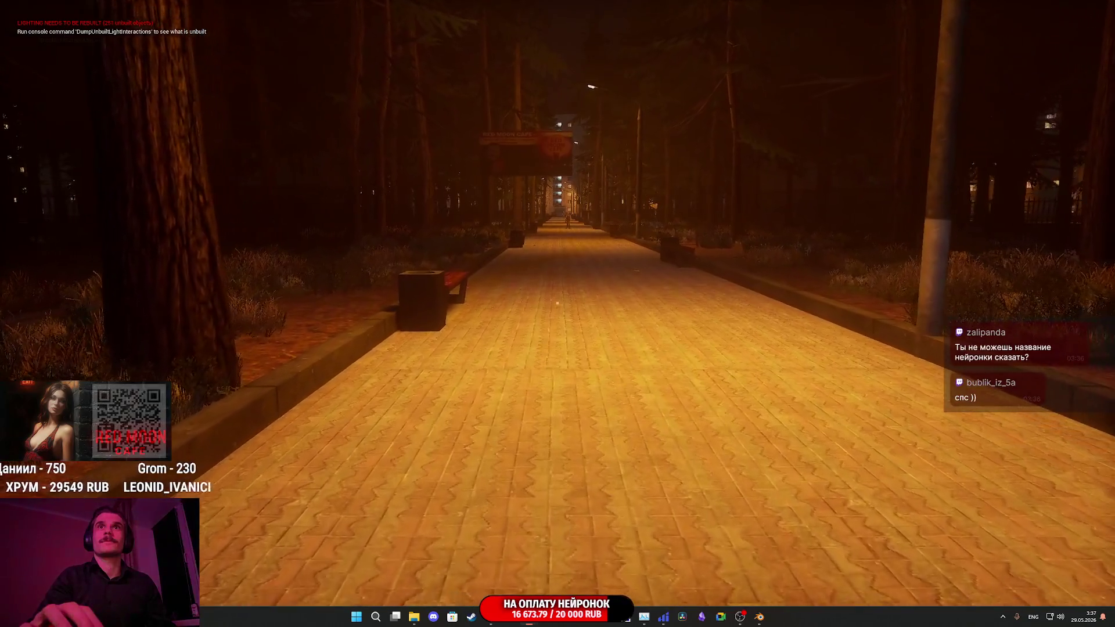
- Switch to unlit view and back to lit while walking along the park alley
key("F2")
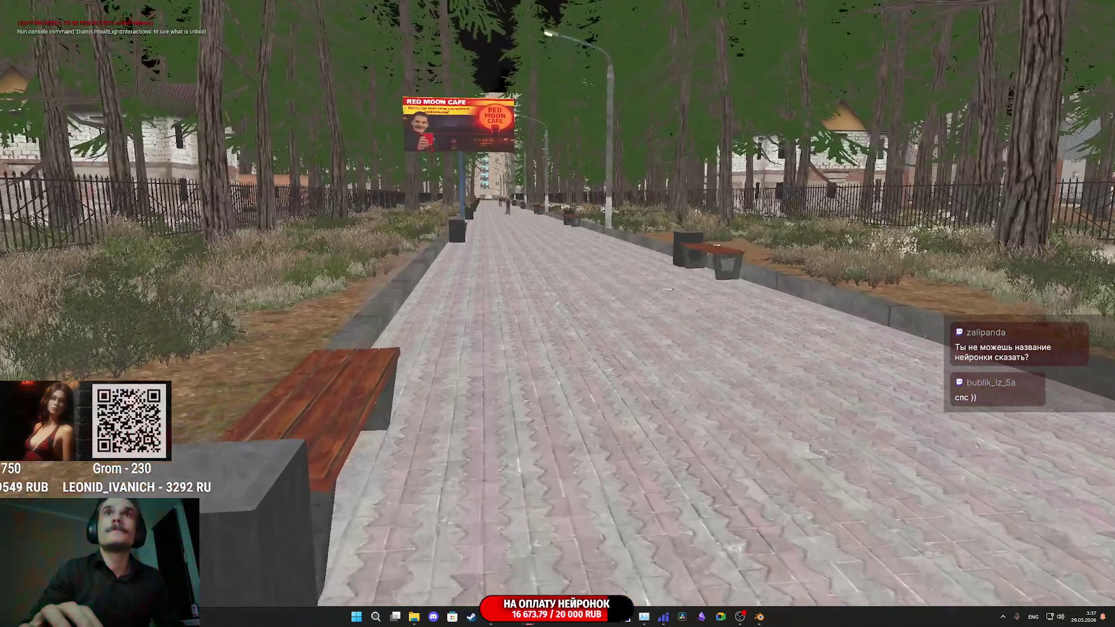
key("w")
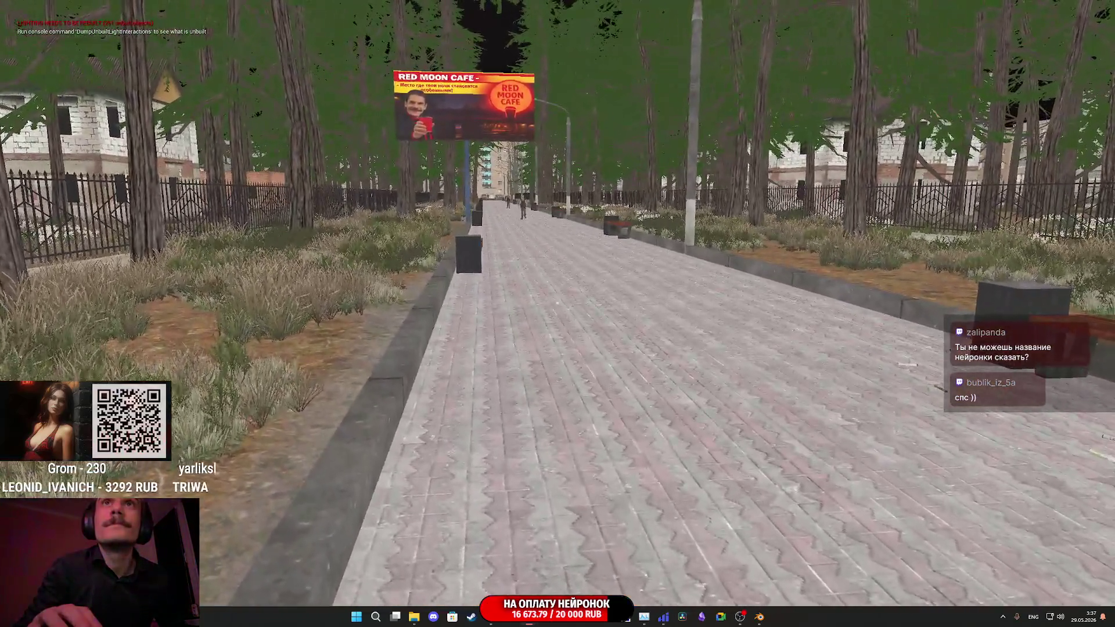
key("F3")
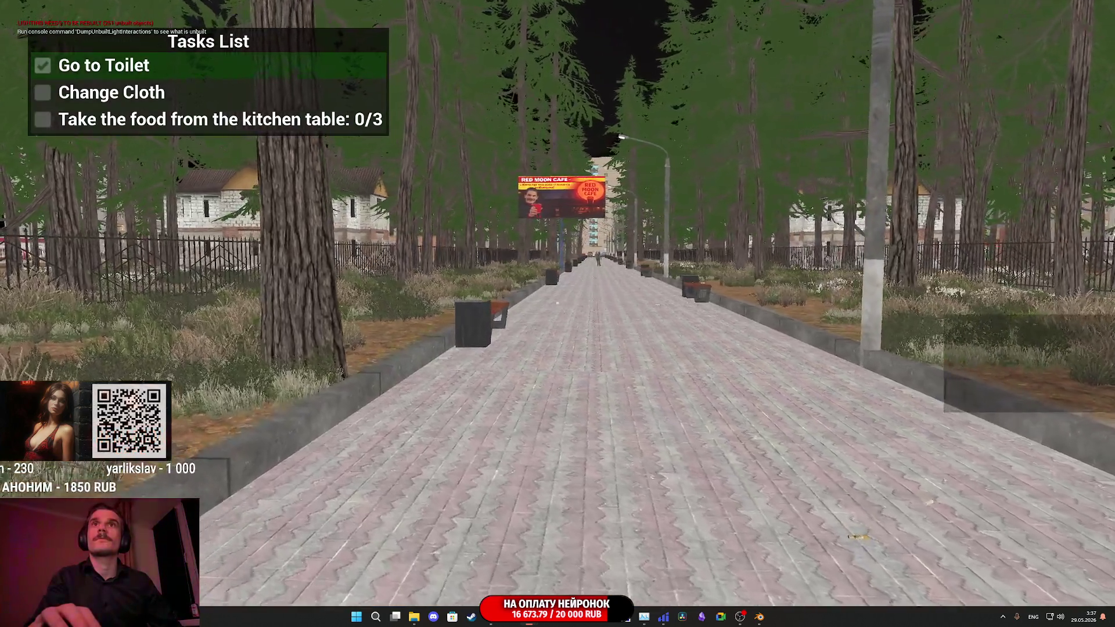
key("w")
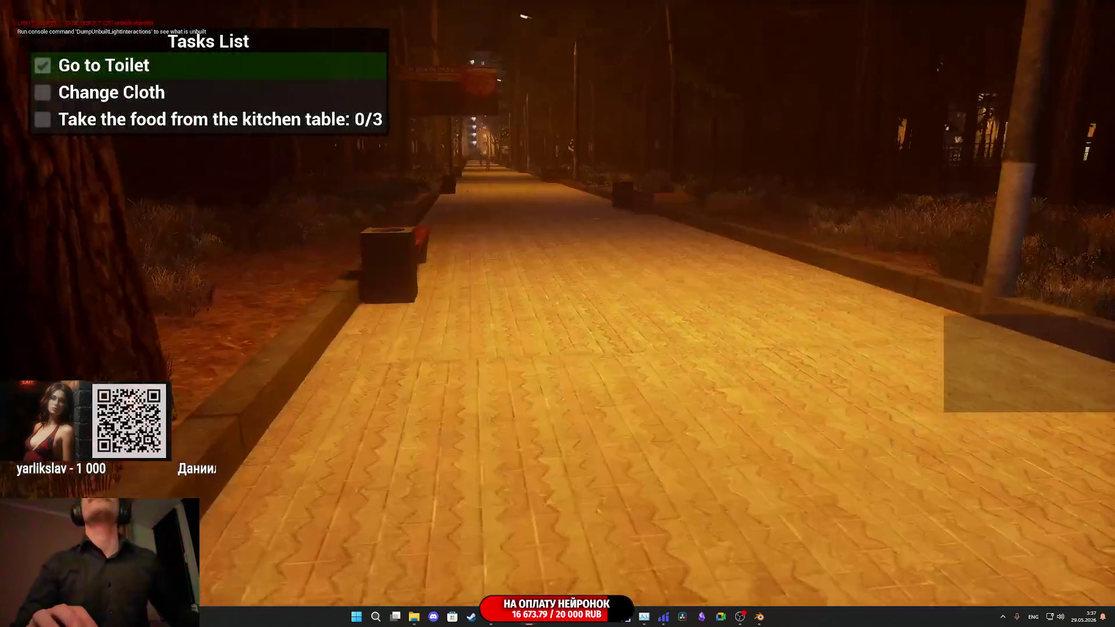
- Walk past the Red Moon Cafe to the shabby drunk NPC, watch it closely, then stop play
key("w")
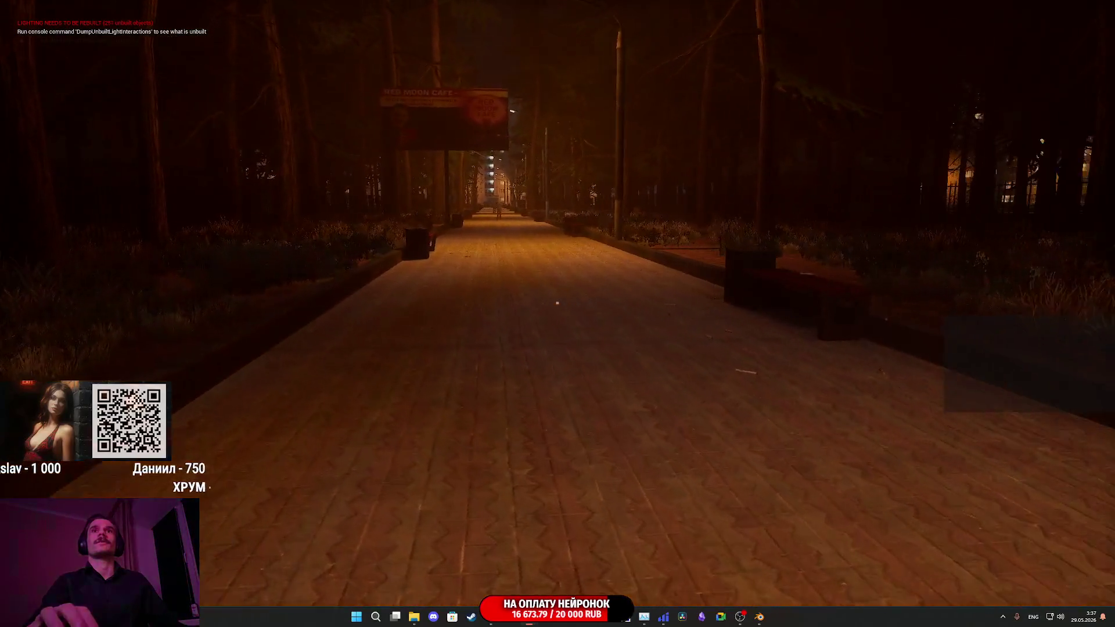
key("w")
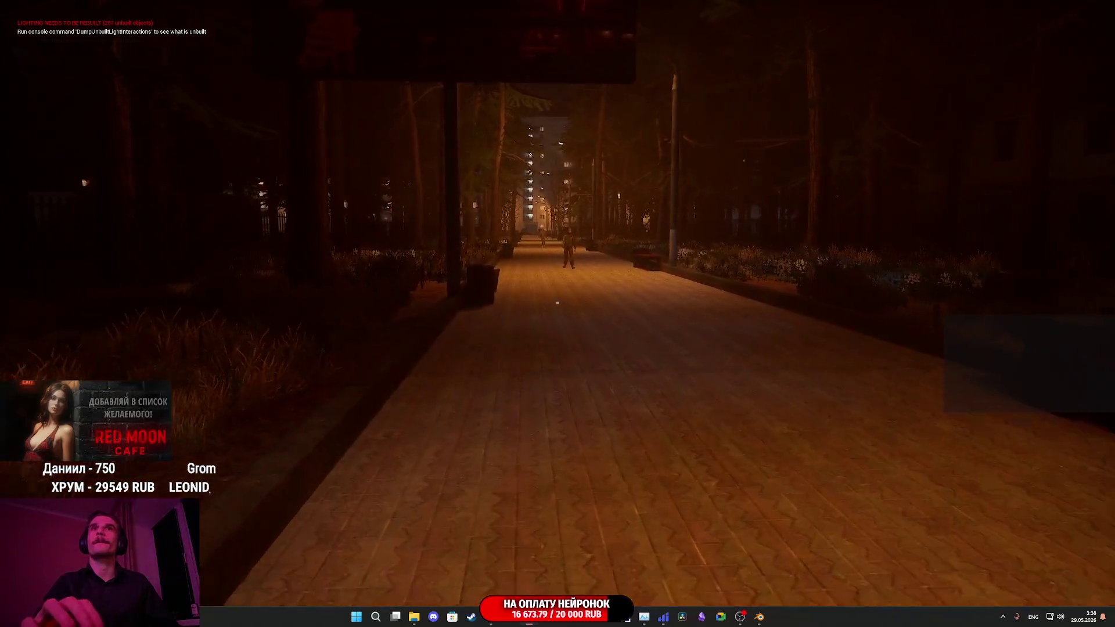
key("w")
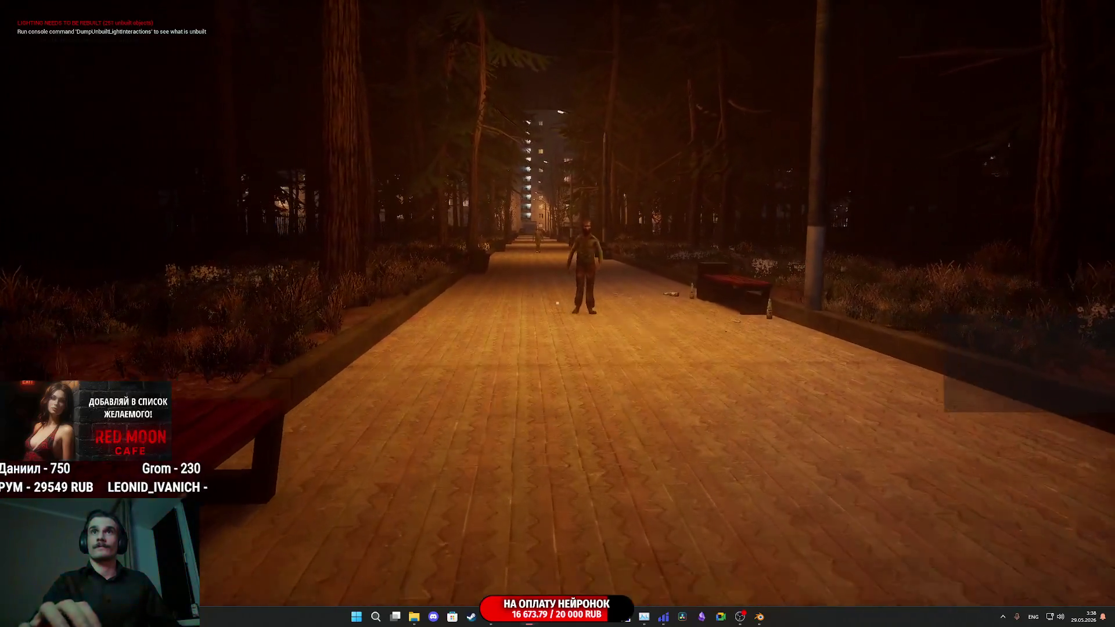
key("w")
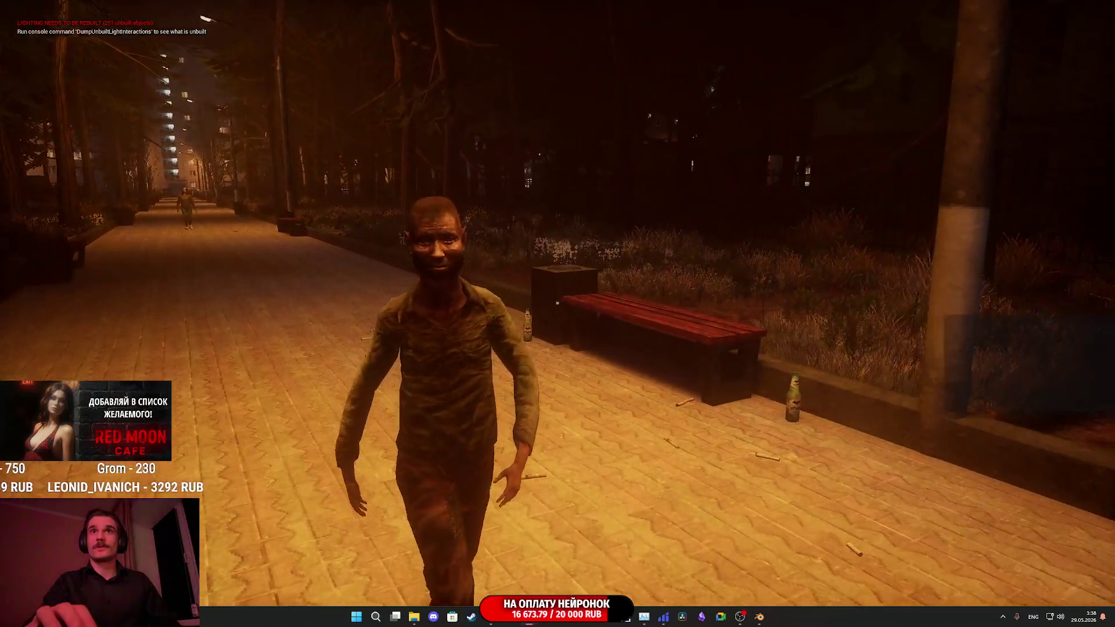
key("w")
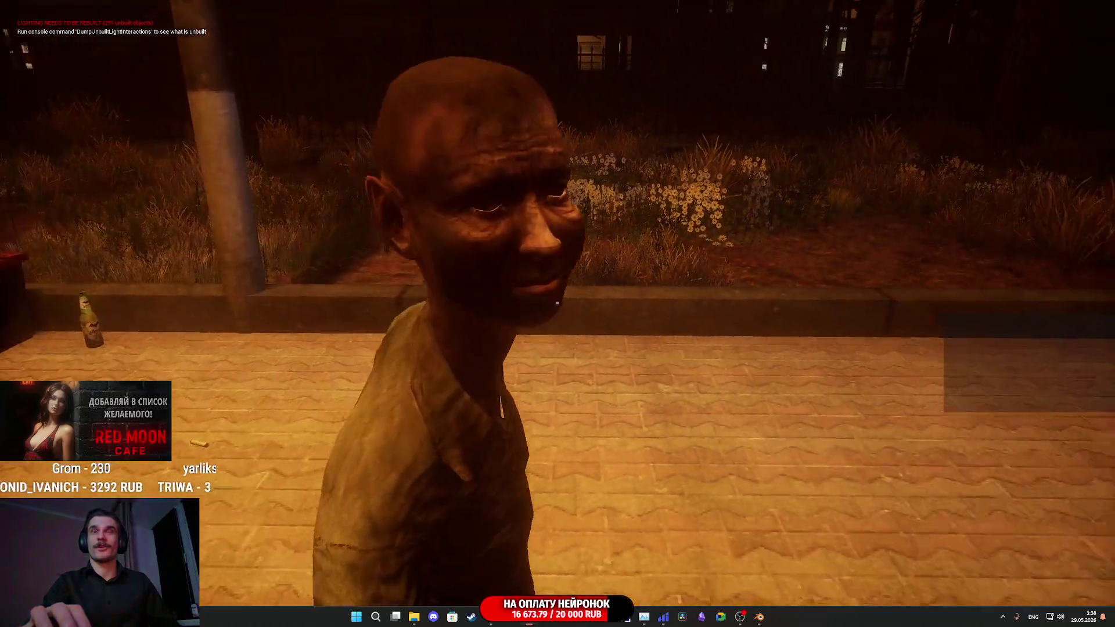
key("w")
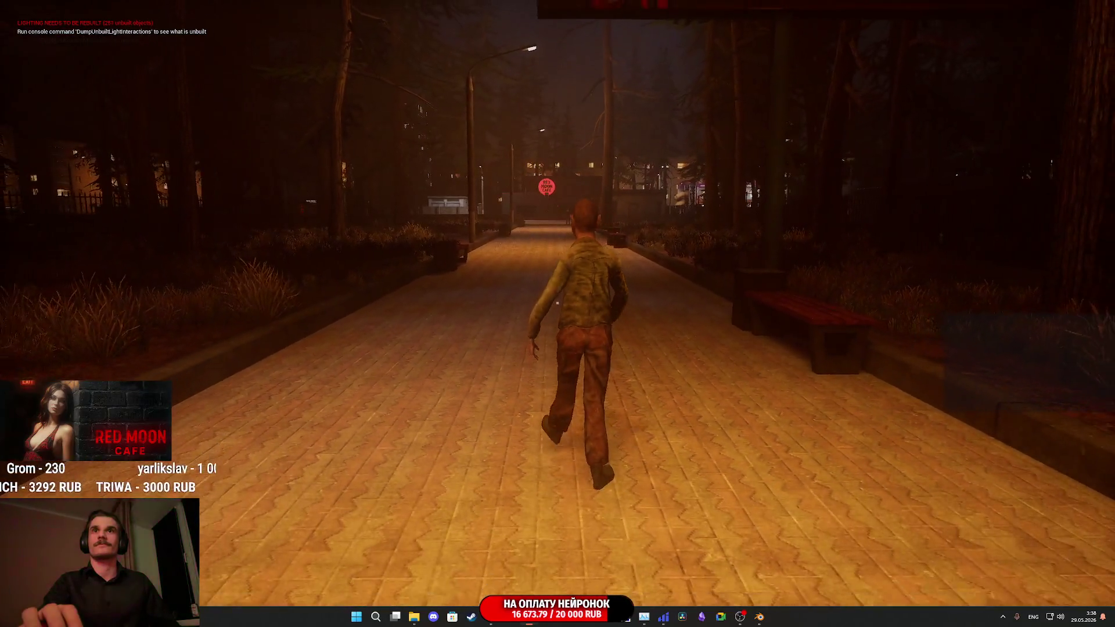
key("w")
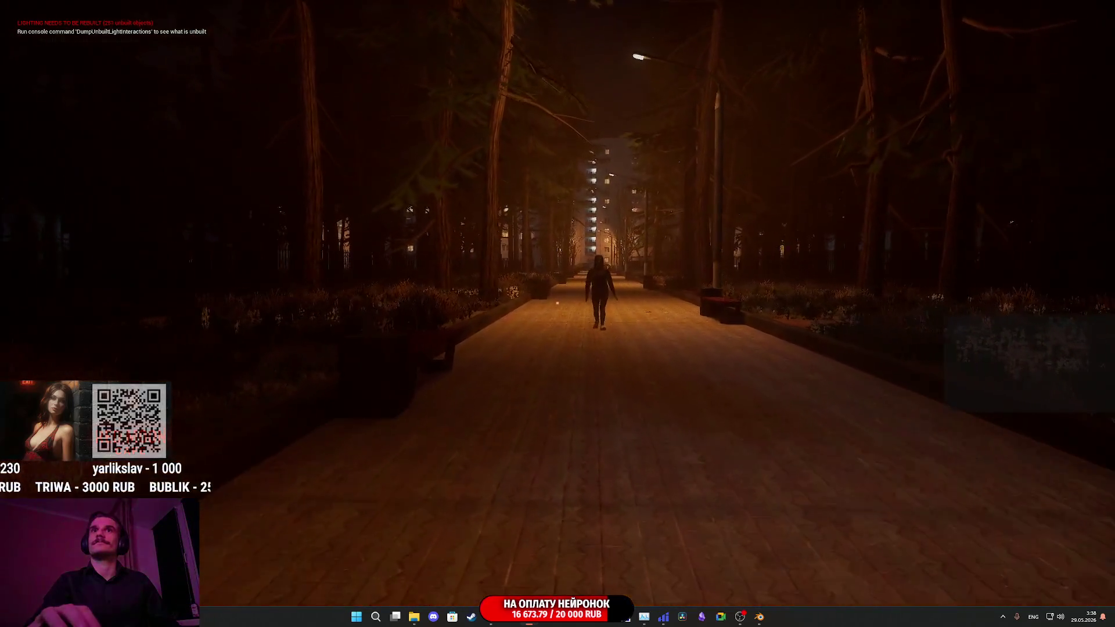
key("w")
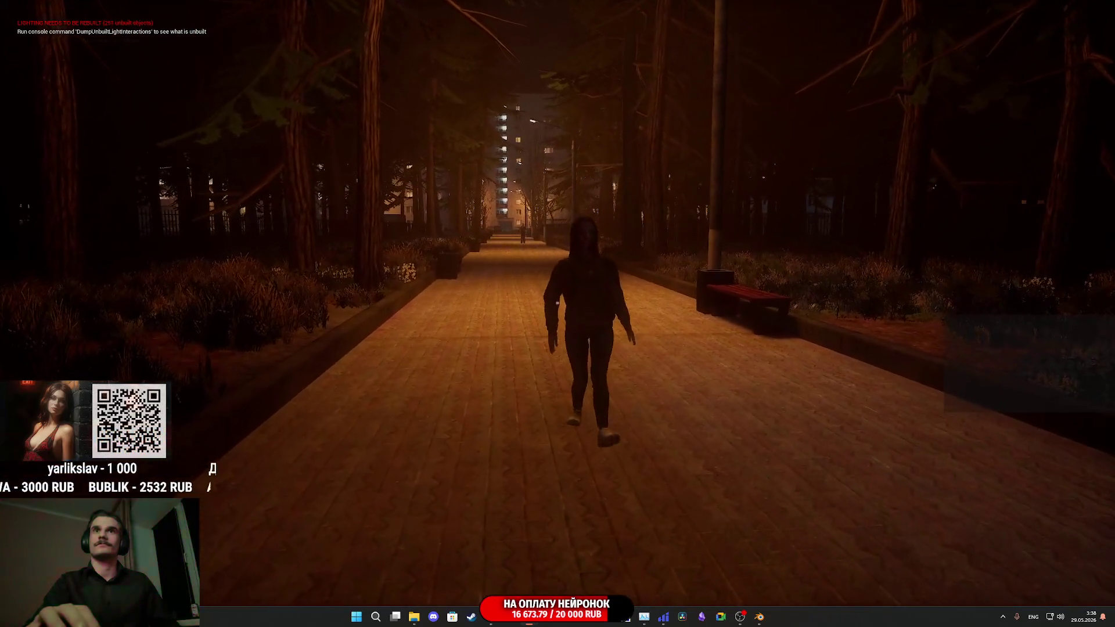
key("w")
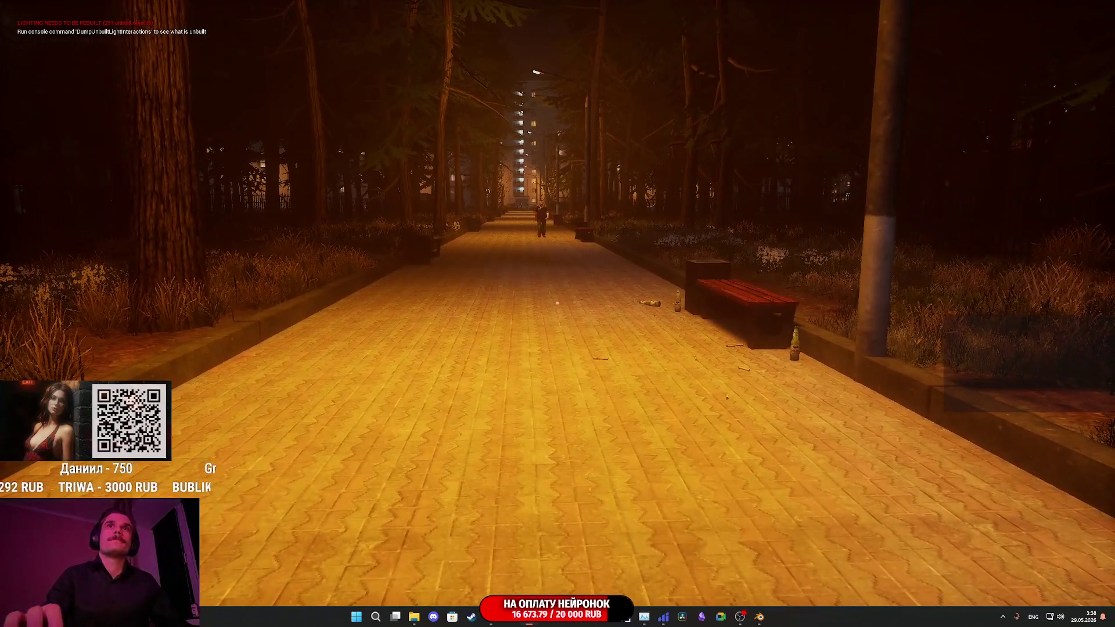
key("Escape")
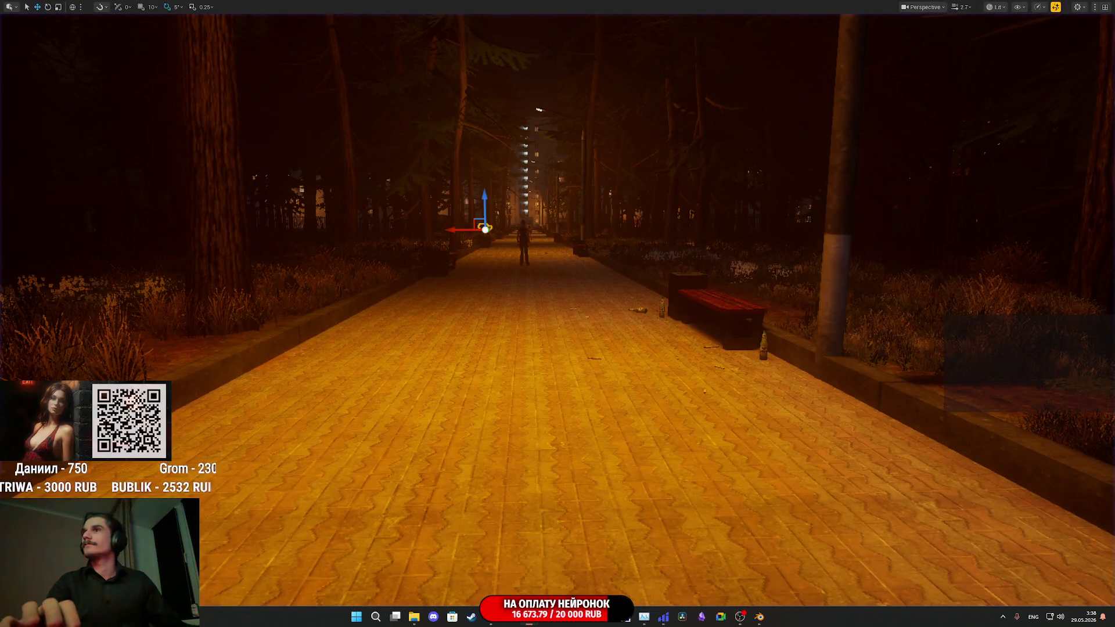
- Start Play in Editor with Alt+P, stop it with Esc, and start it again
key("alt+p")
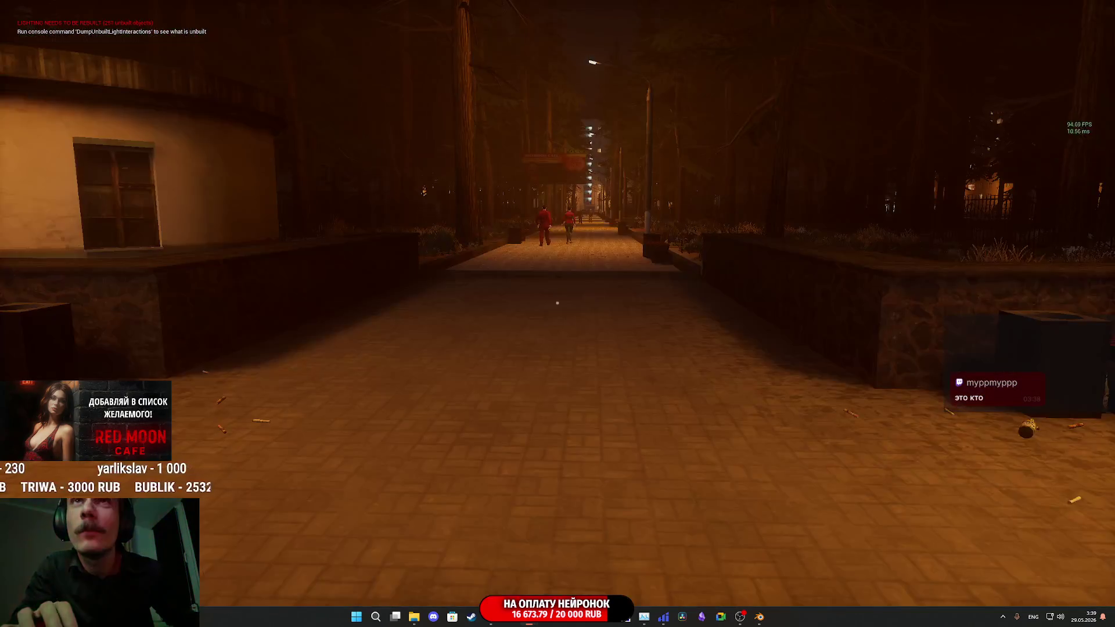
key("Escape")
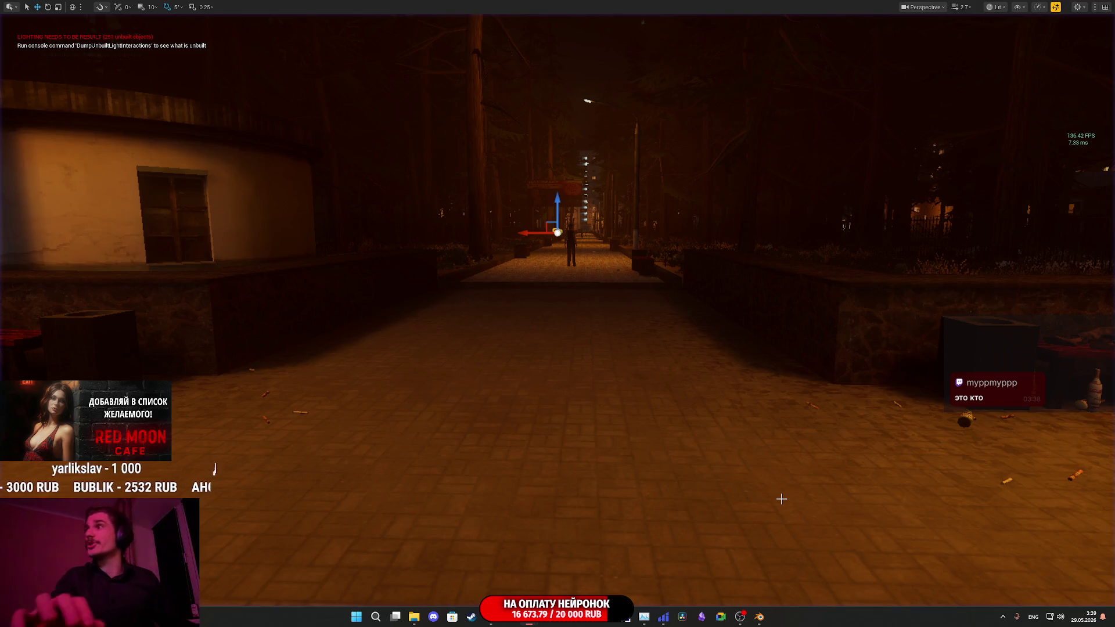
key("alt+p")
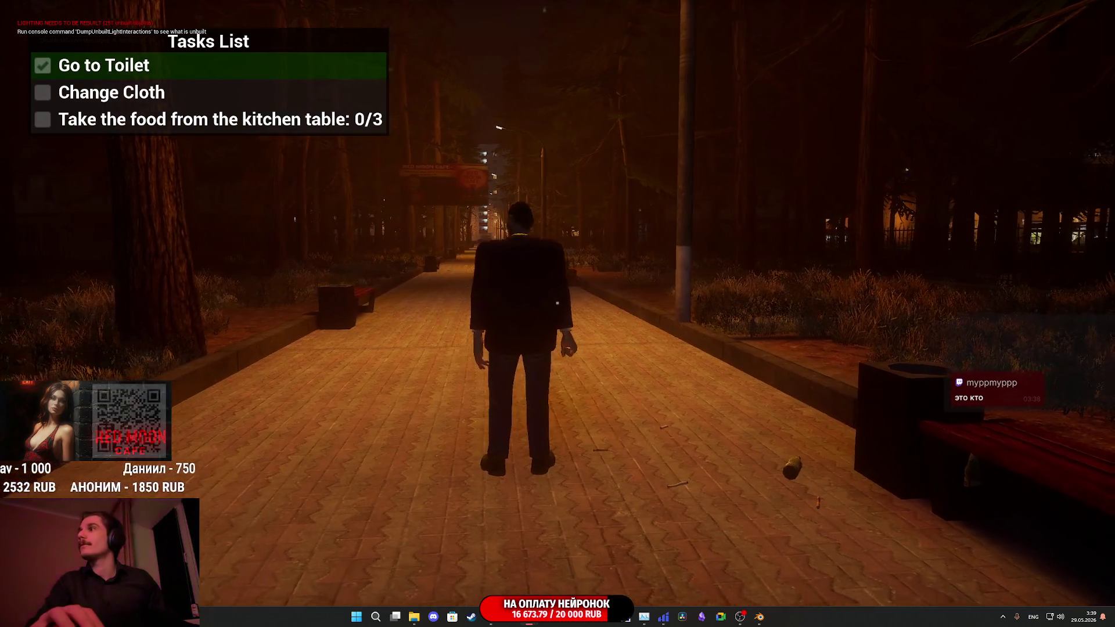
- Switch to unlit view, walk toward the Red Moon Cafe plaza, then stop Play in Editor
key("F2")
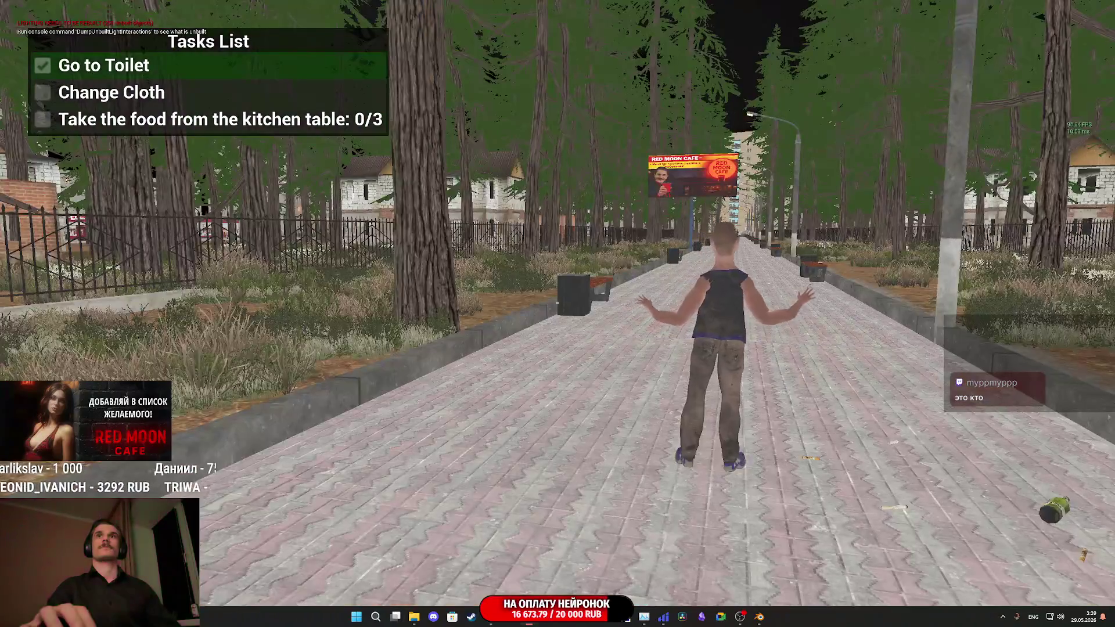
key("w")
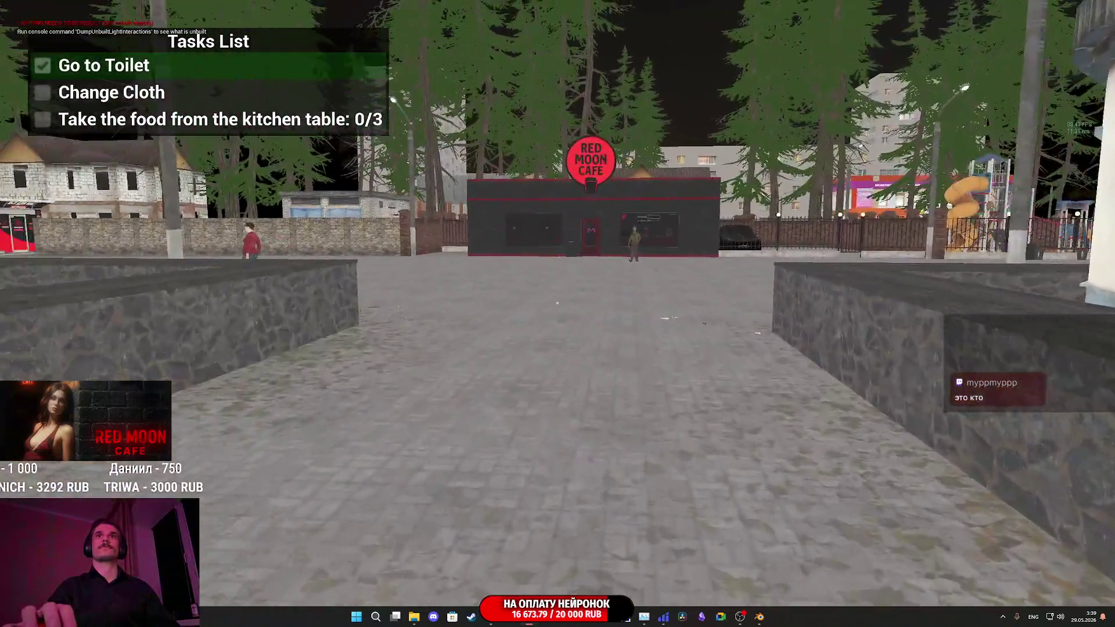
key("w")
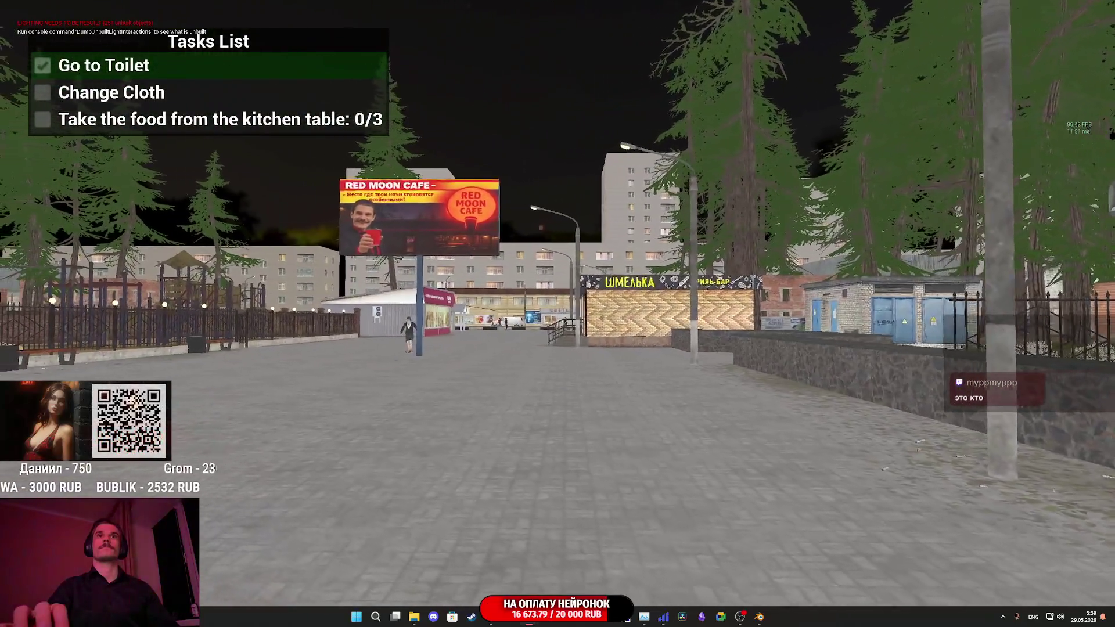
key("Escape")
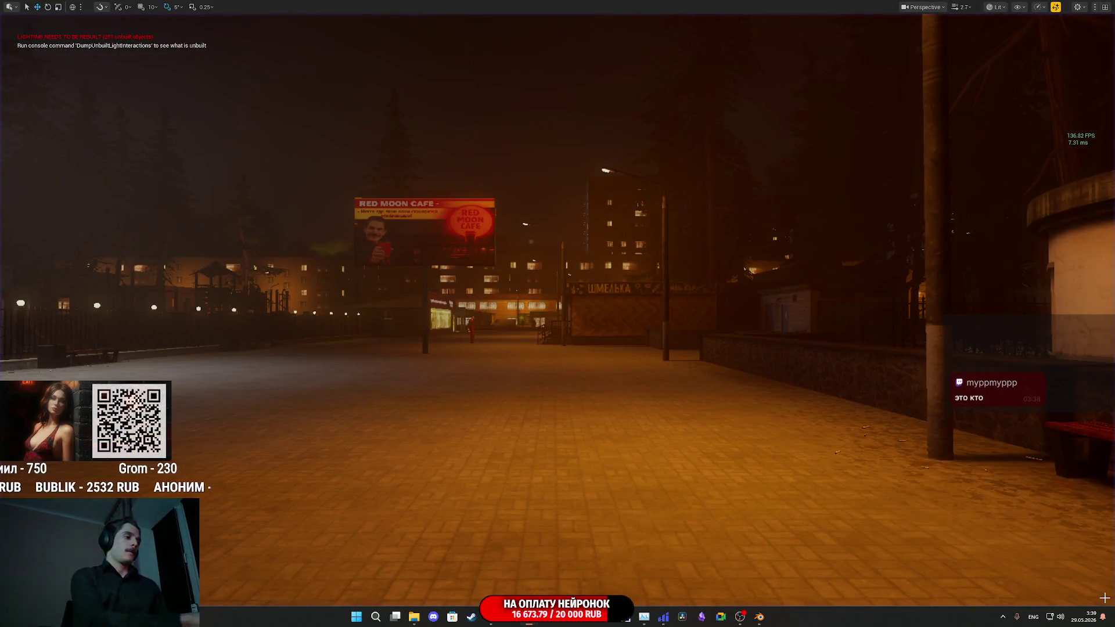
- Start a new Play in Editor session to walk the park alley to the bench
key("alt+p")
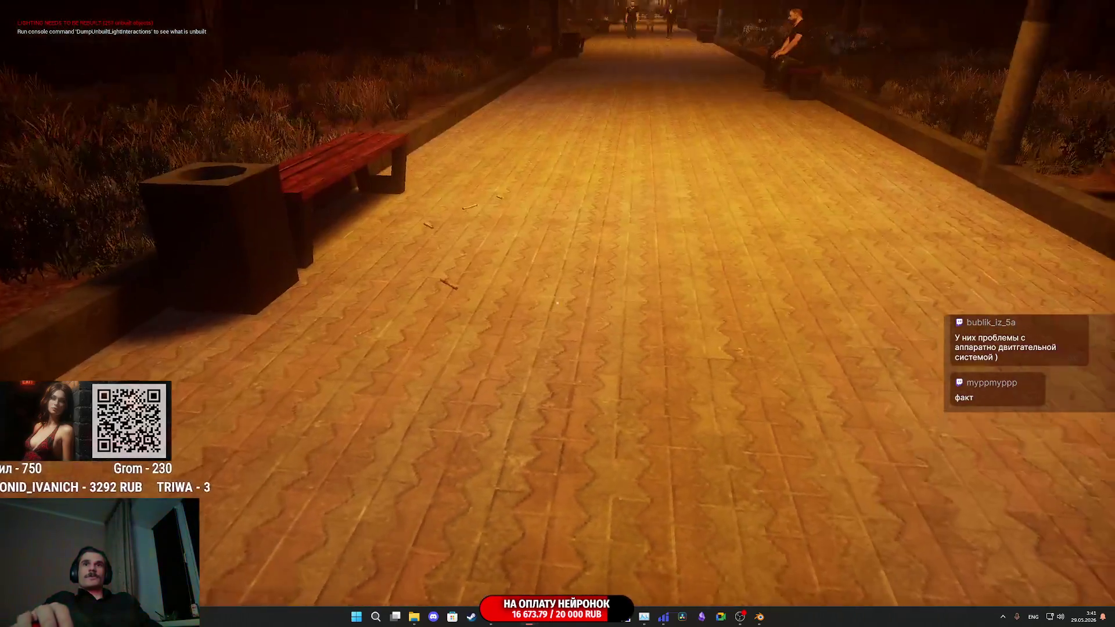
- Walk up the alley to the seated bench man and on toward the shop fronts
key("w")
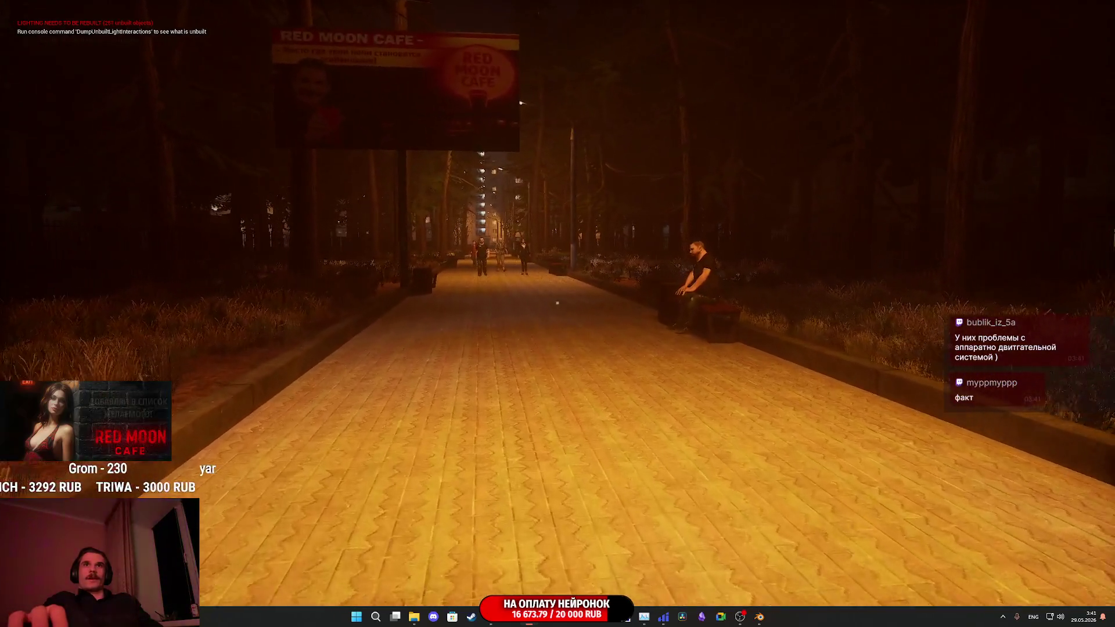
key("w")
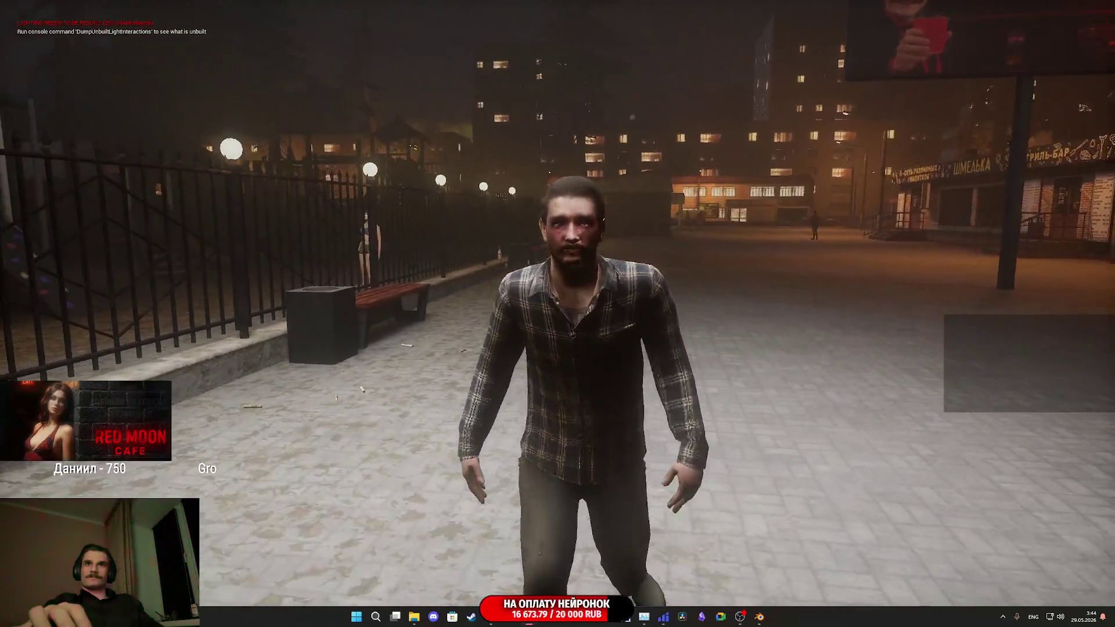
key("w")
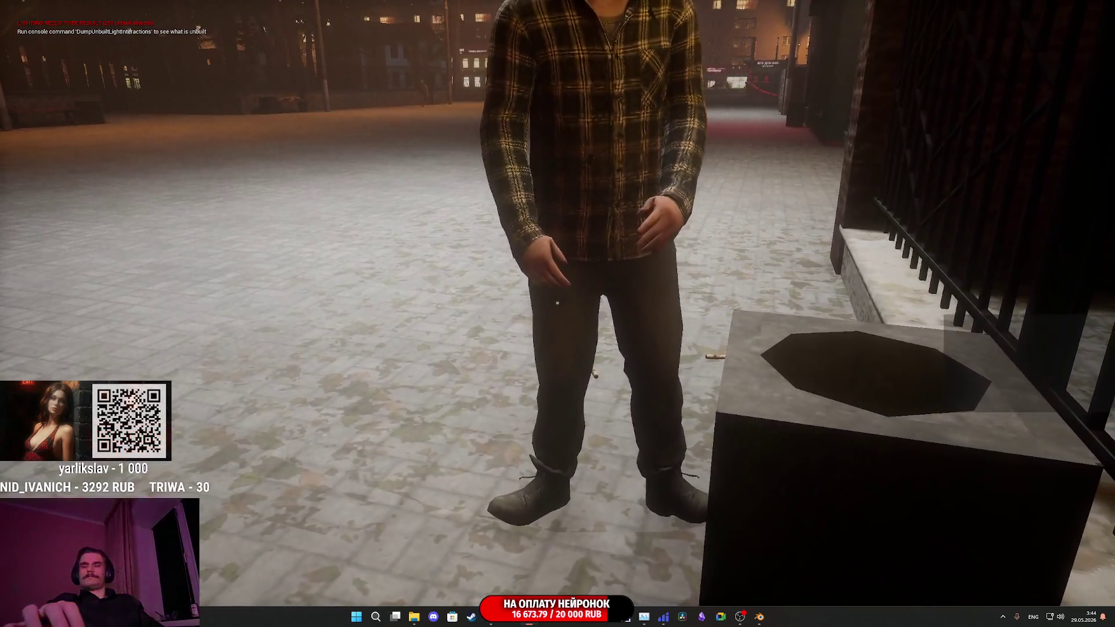
- Turn on the navigation mesh debug overlay with 'show Navigation' during play
key("Escape")
key("p")
key("Escape")
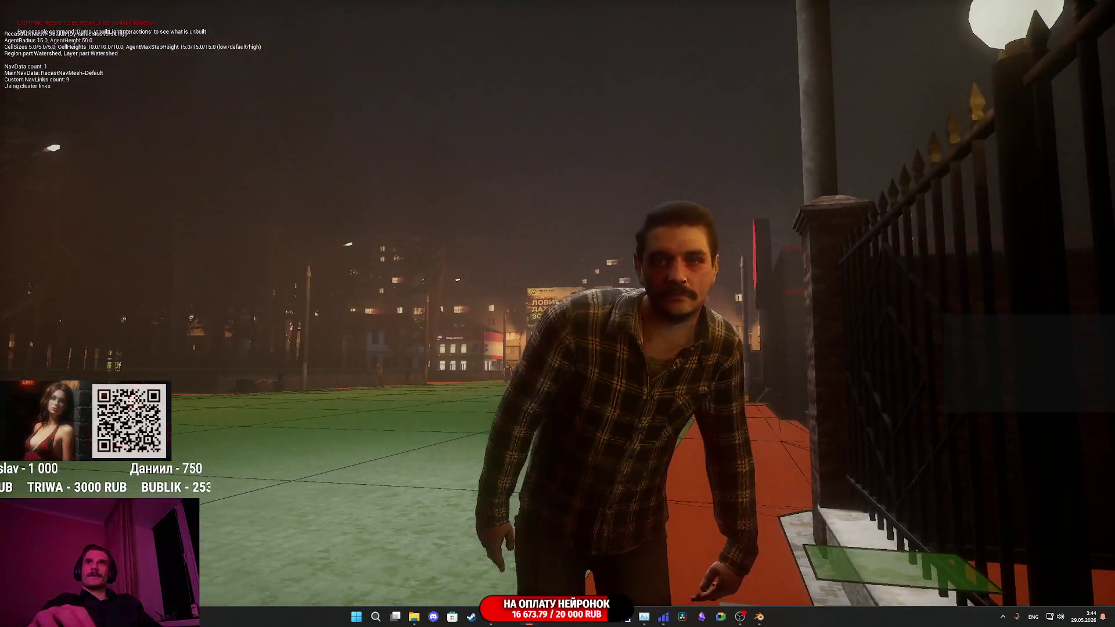
- Hide the navmesh overlay, choose CONTINUE in the pause menu, then stop the play session
key("Escape")
left_click(702, 251)
key("p")
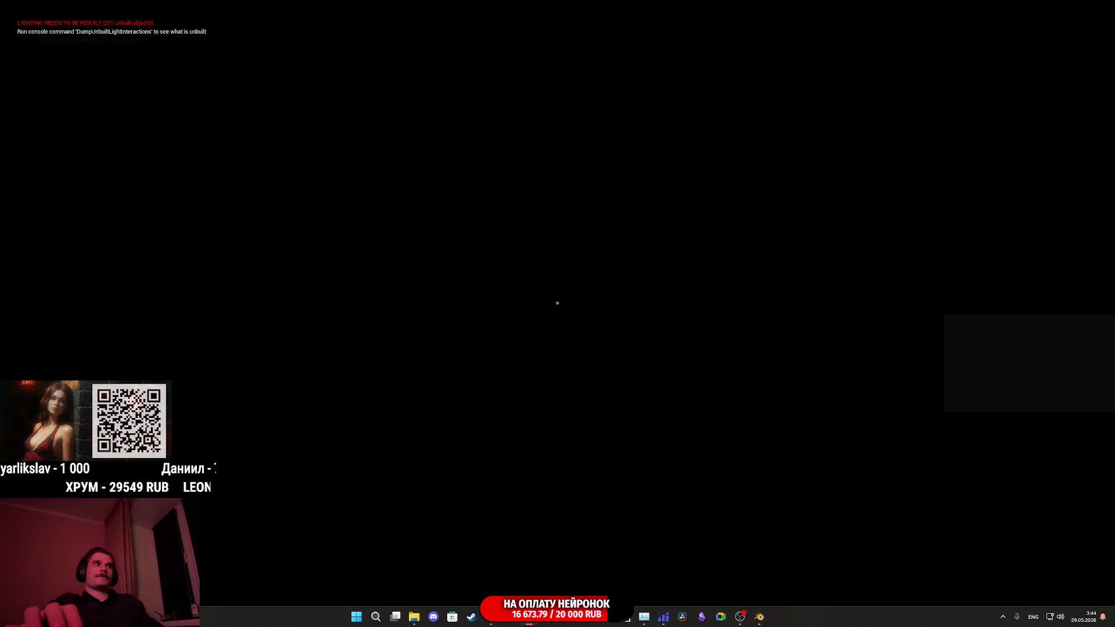
key("Escape")
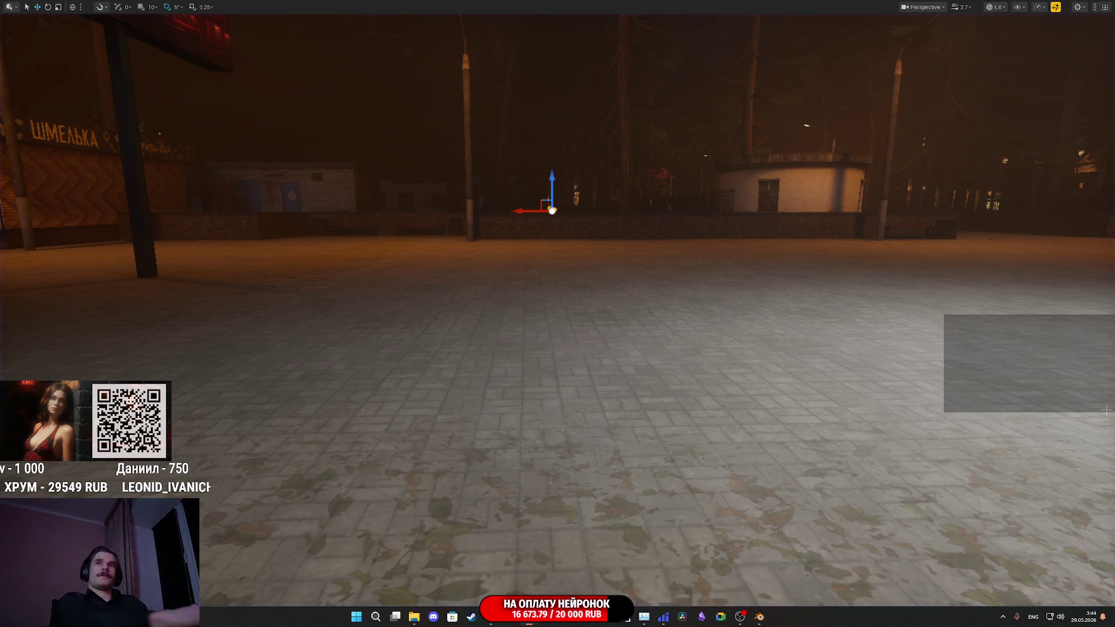
- Restart Play in Editor and walk through the park toward the Red Moon Cafe
key("alt+p")
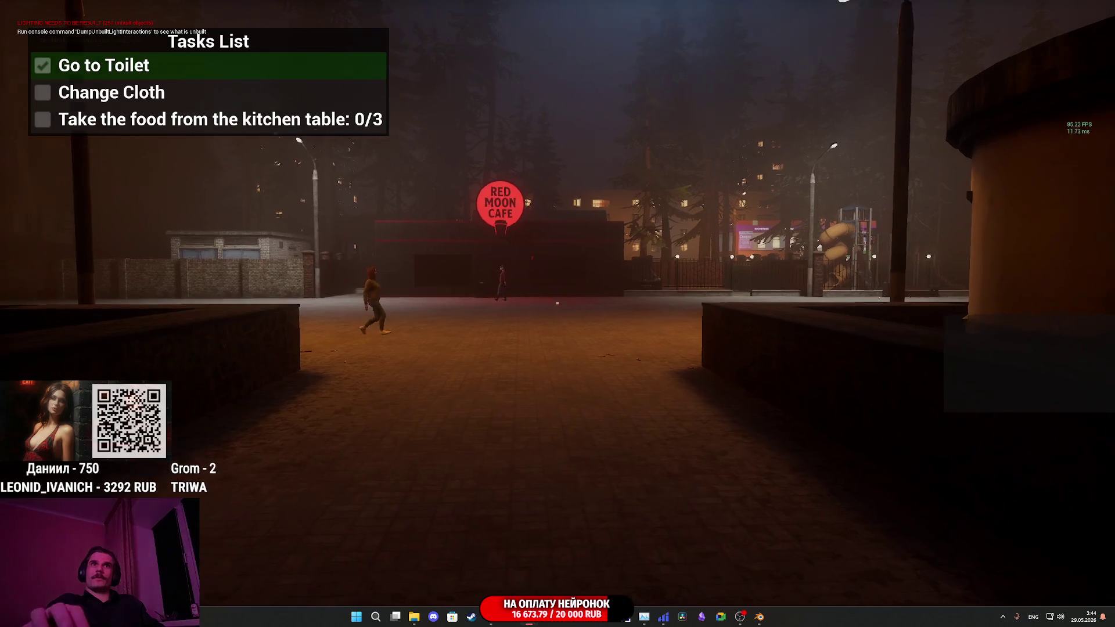
key("w")
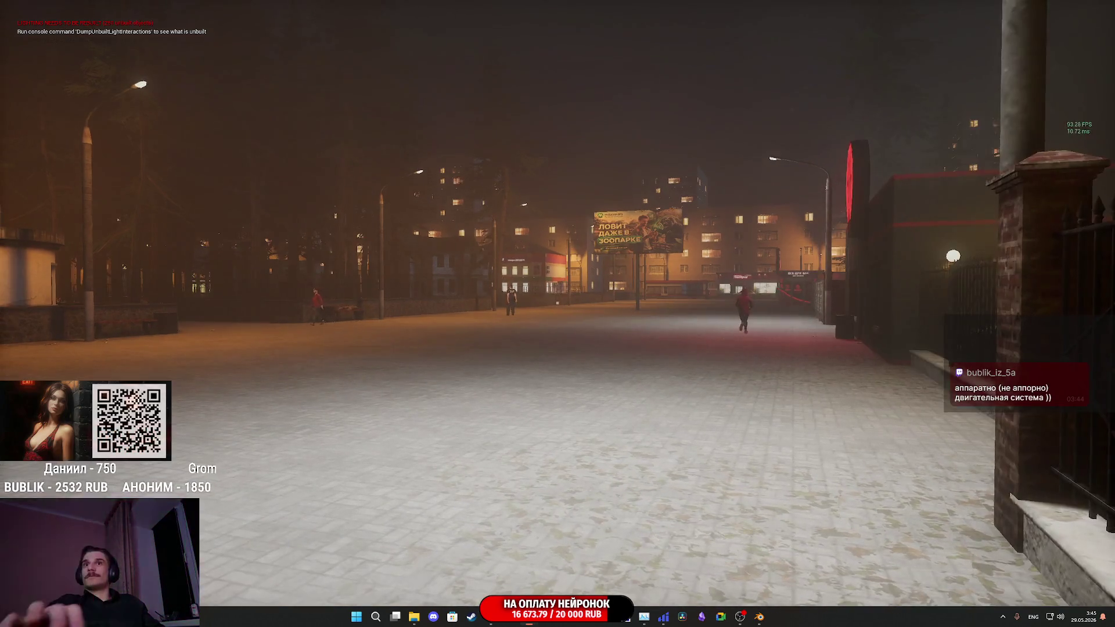
- Show the navmesh, walk around the concrete bin toward the bench, then hide it again
key("Escape")
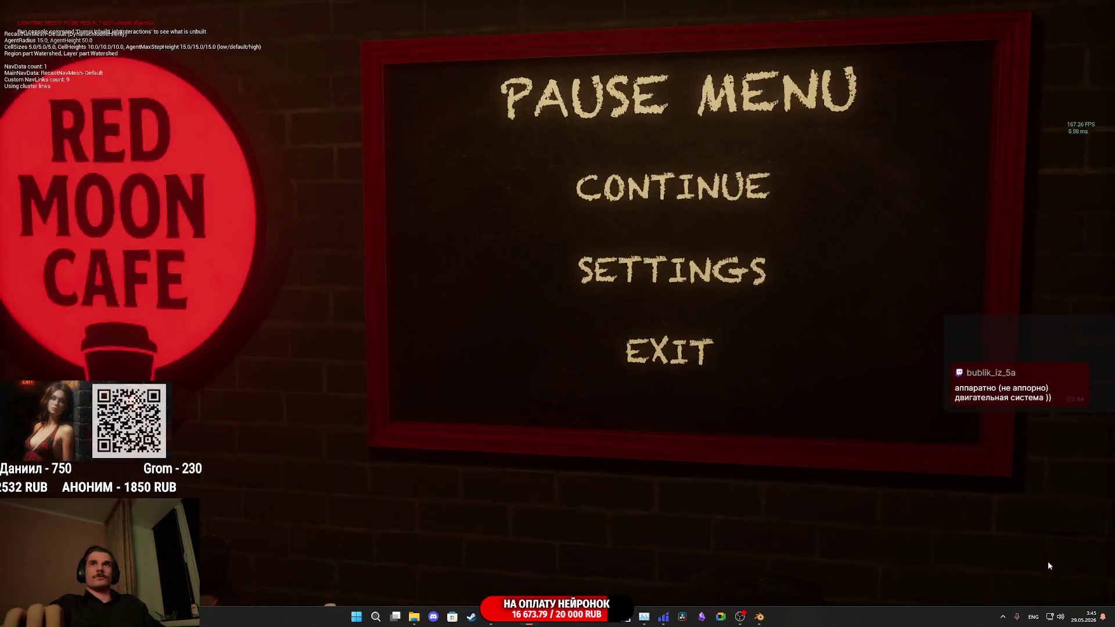
left_click(724, 249)
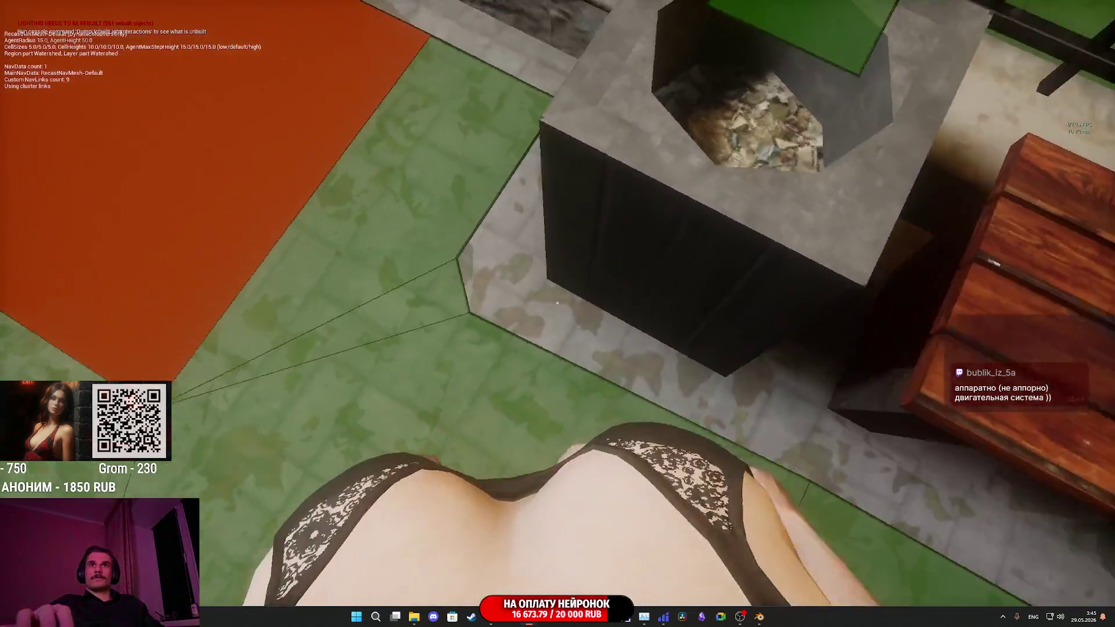
key("w")
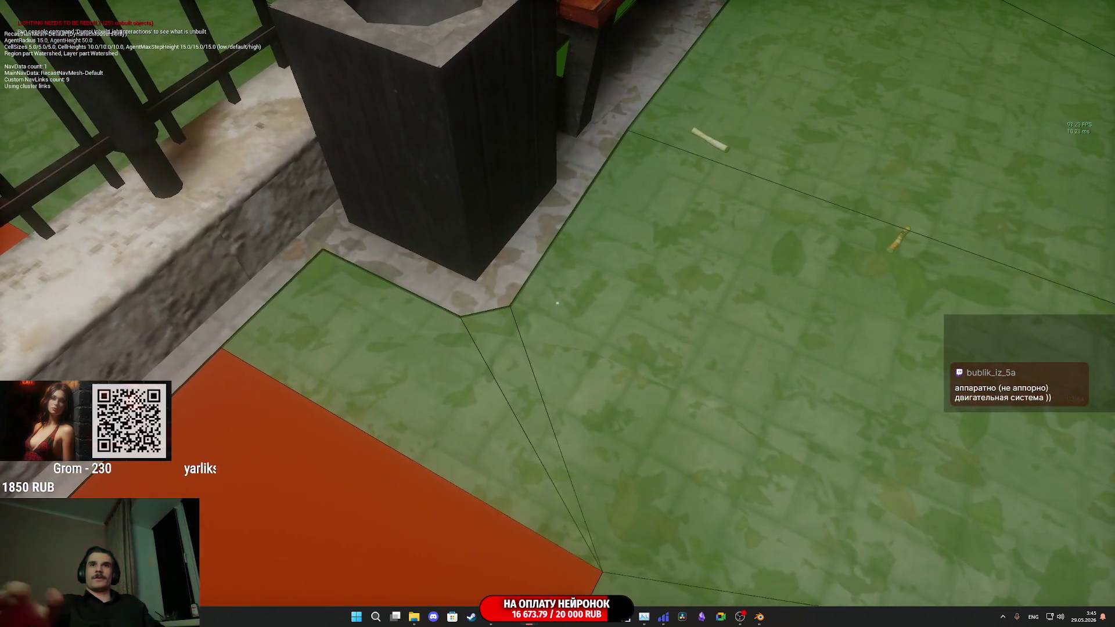
key("w")
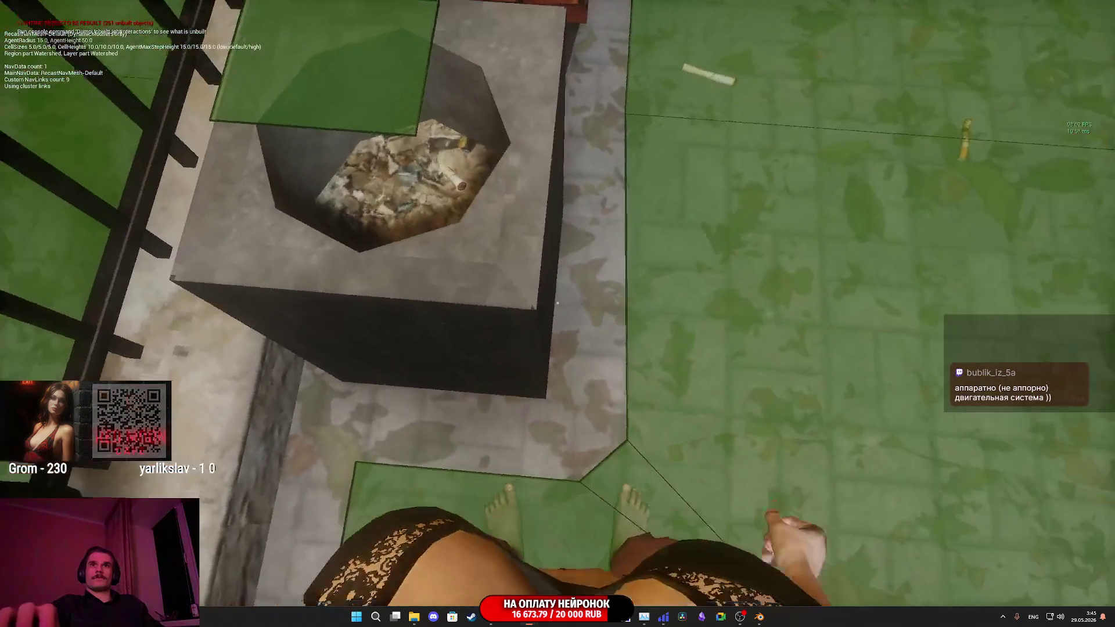
key("w")
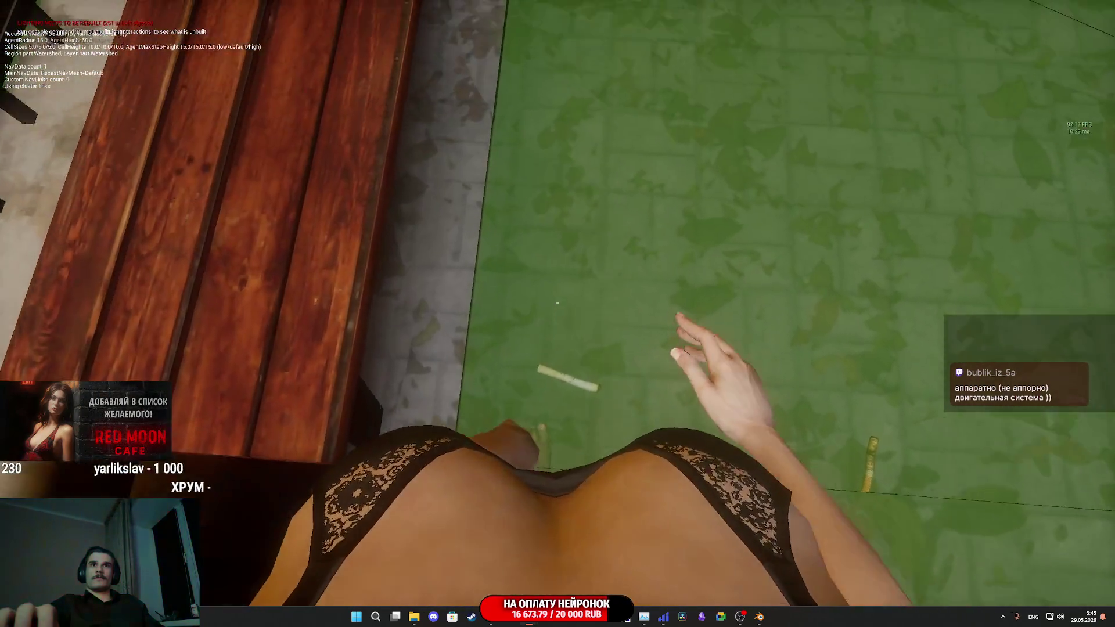
key("w")
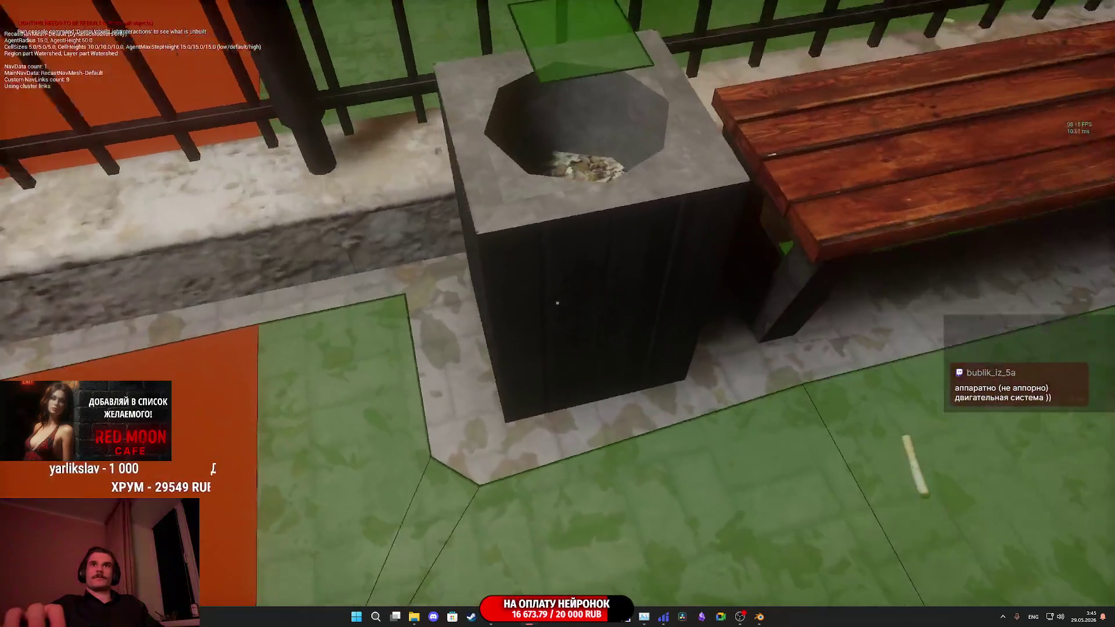
key("a")
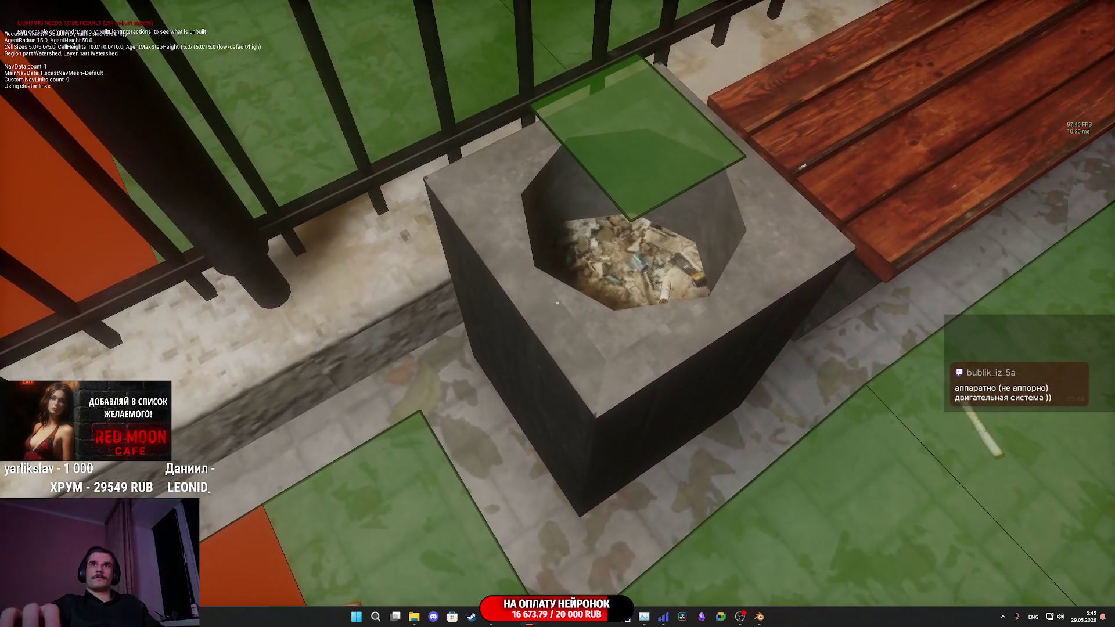
key("d")
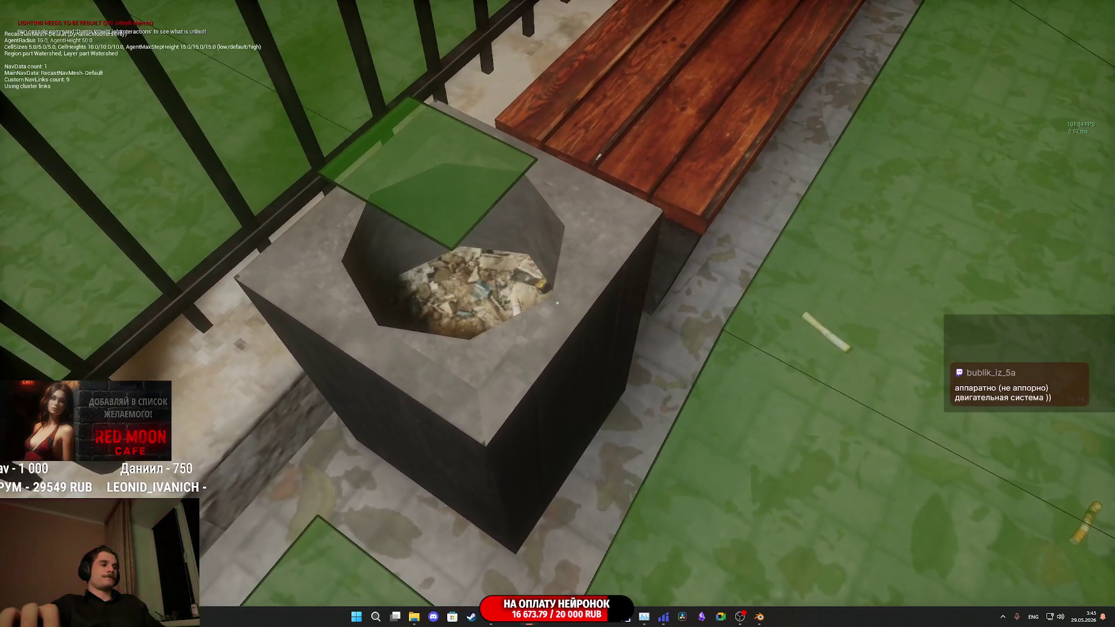
key("Escape")
left_click(787, 273)
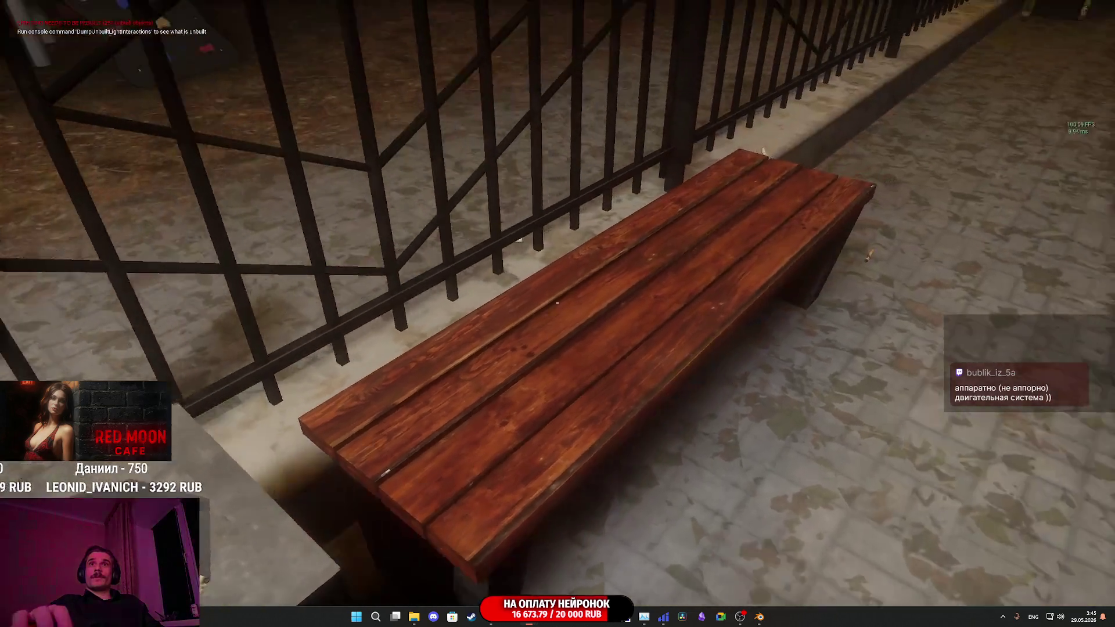
- Walk around the bench and trash bin, then turn toward the approaching NPC
key("s")
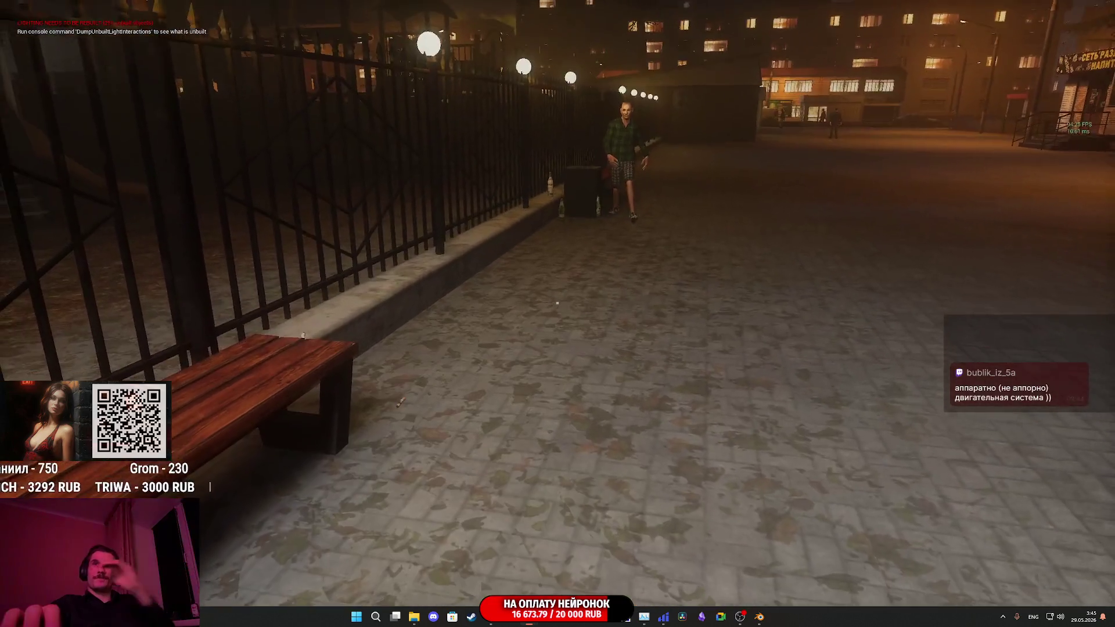
key("w")
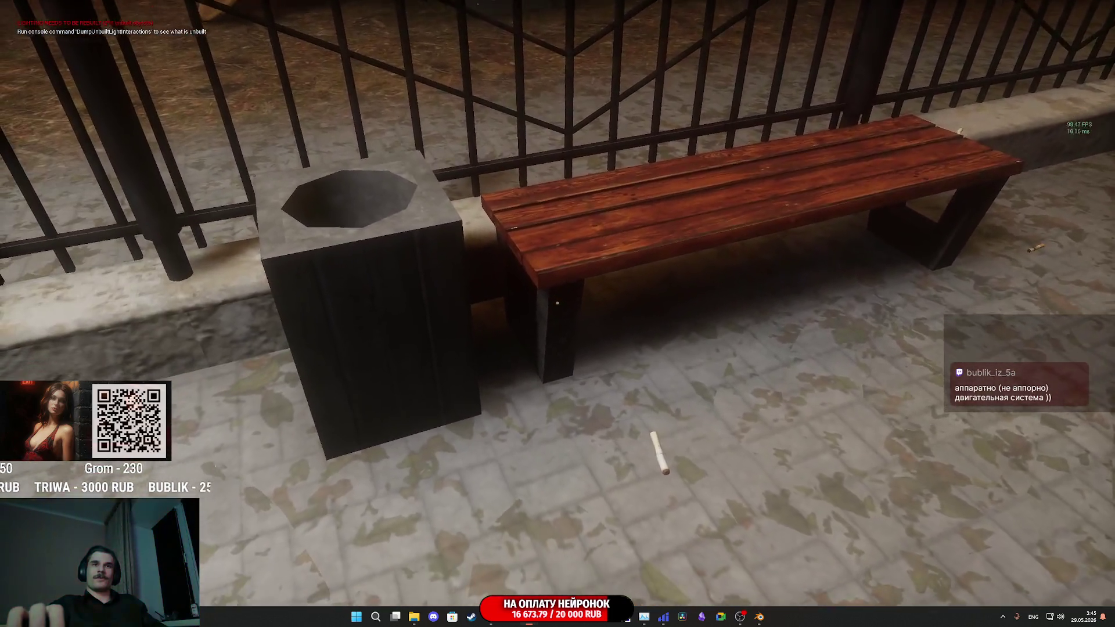
key("s")
key("w")
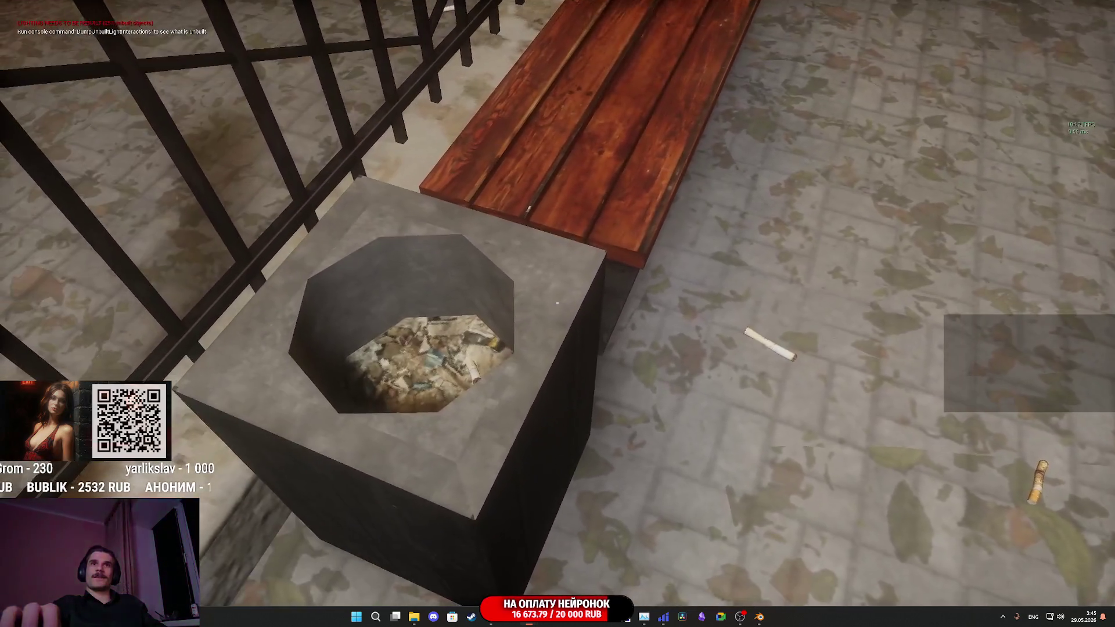
key("s")
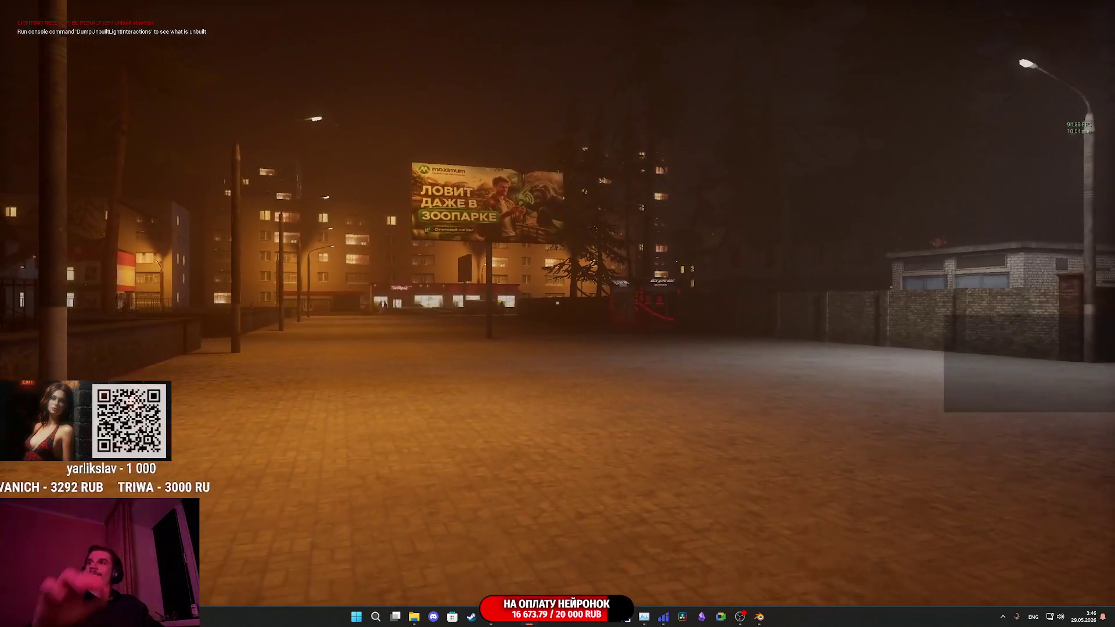
- Exit the play session and open the Drunk skeletal mesh from the Content Browser
key("F8")
key("Escape")
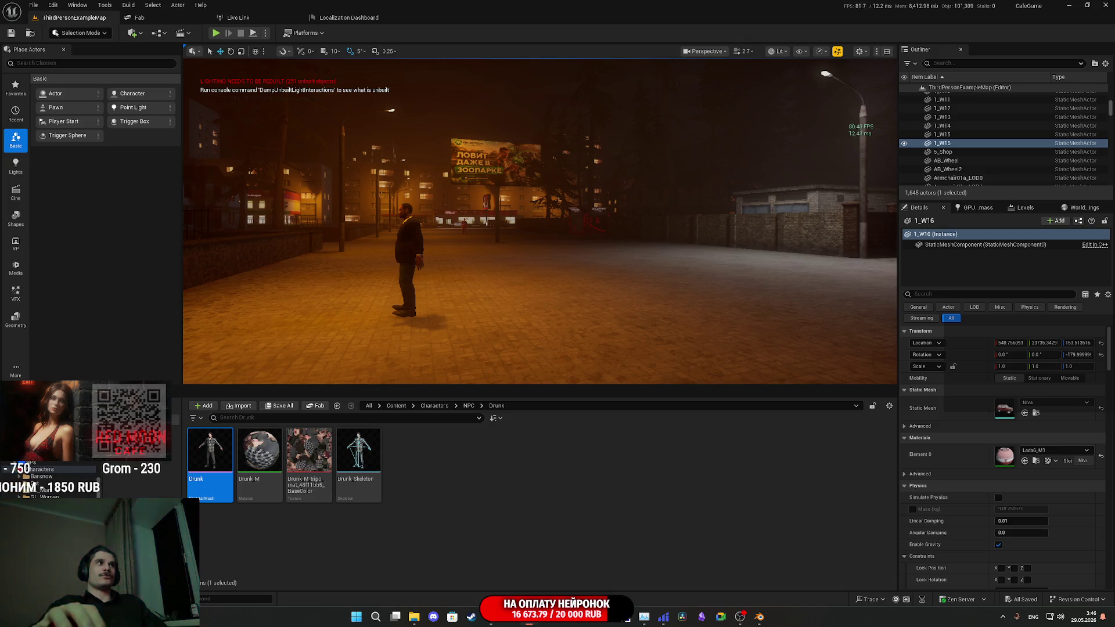
double_click(210, 456)
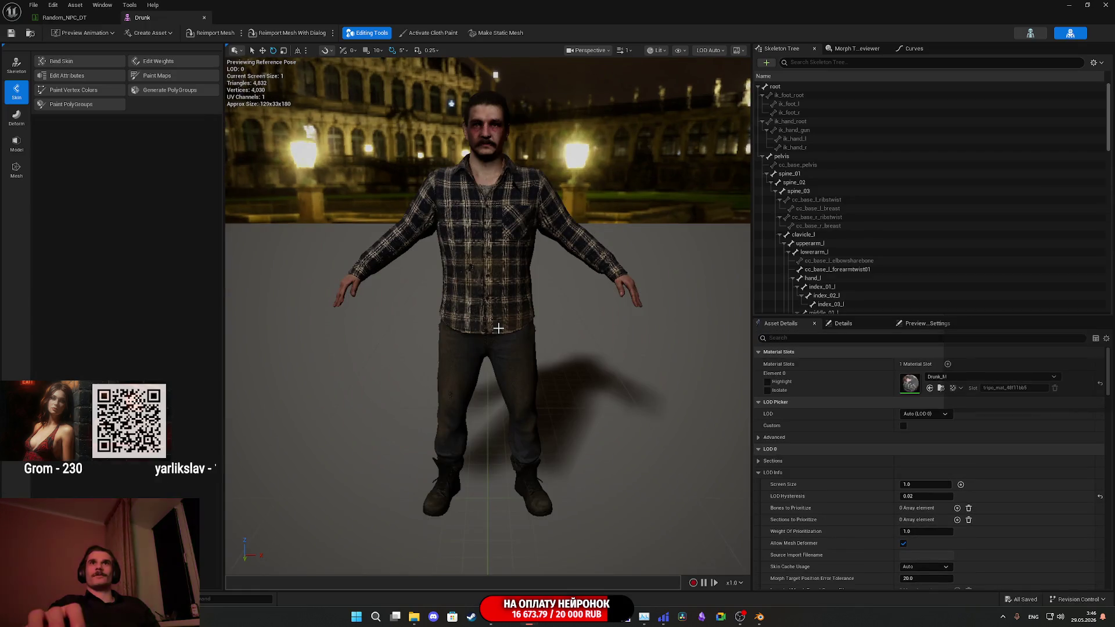
- Zoom in and orbit around the Drunk character's face, then close the mesh editor
scroll(497, 329, "up", 5)
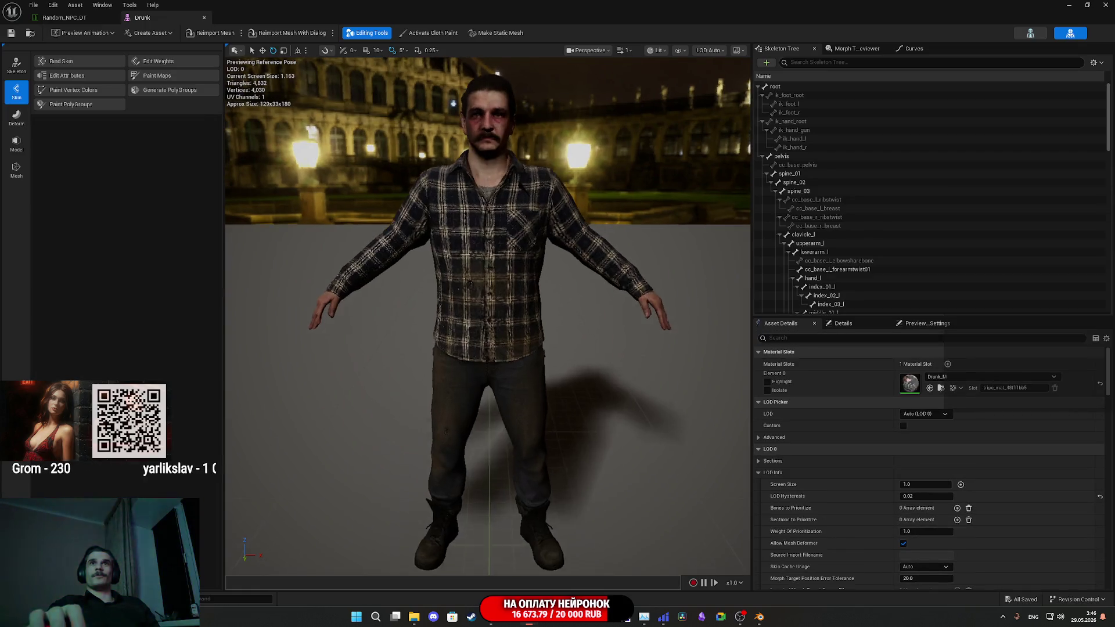
scroll(496, 323, "down", 3)
scroll(493, 318, "up", 3)
scroll(493, 318, "up", 4)
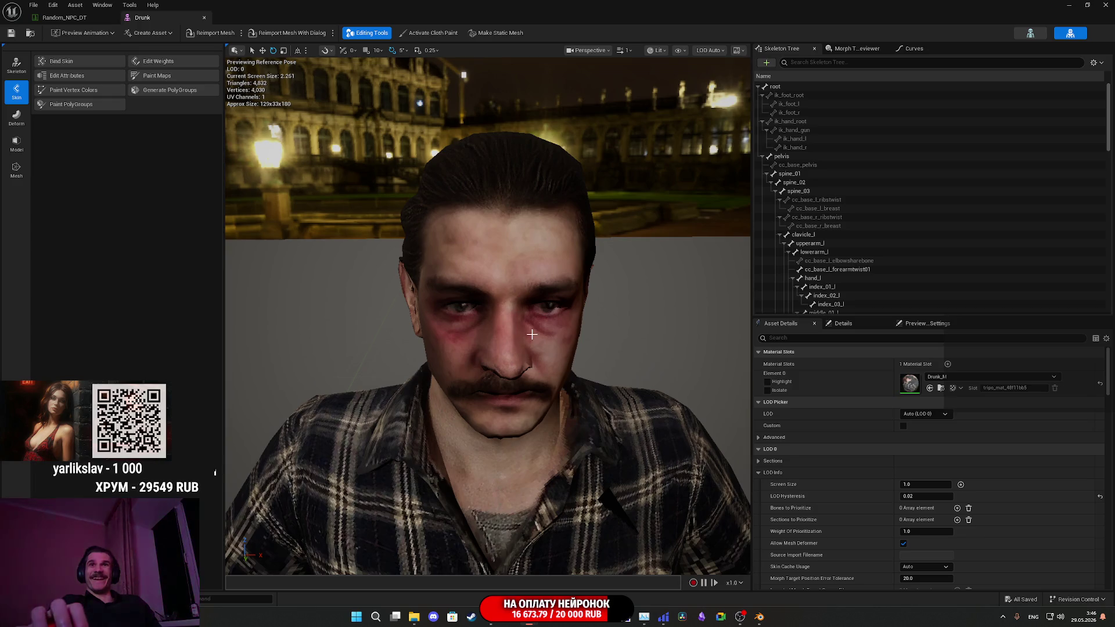
left_click_drag(548, 305, 548, 305)
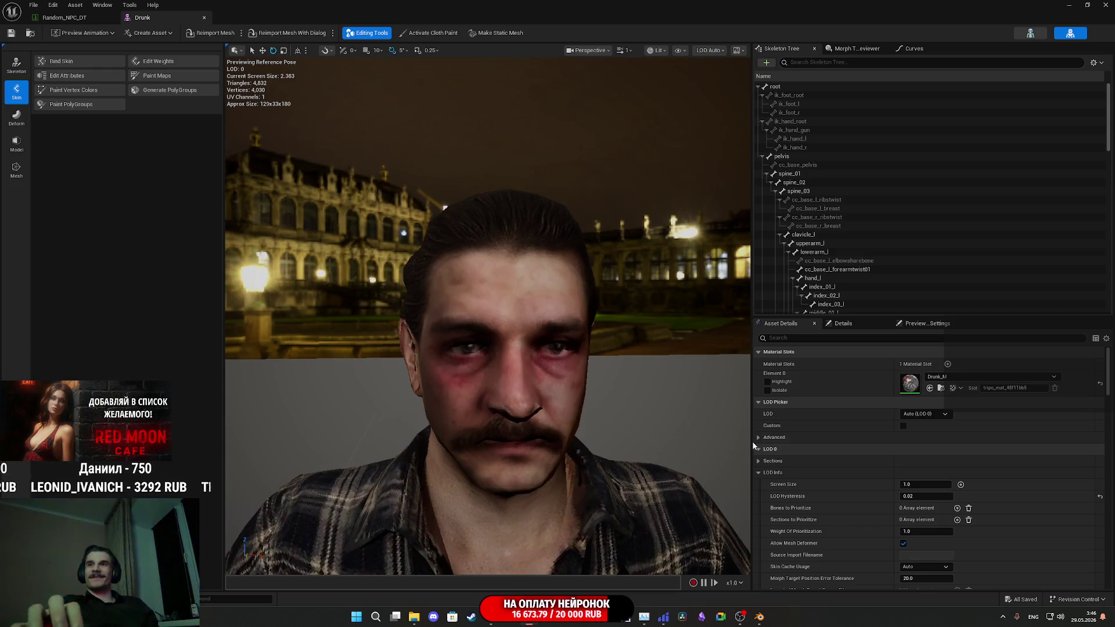
left_click(1105, 6)
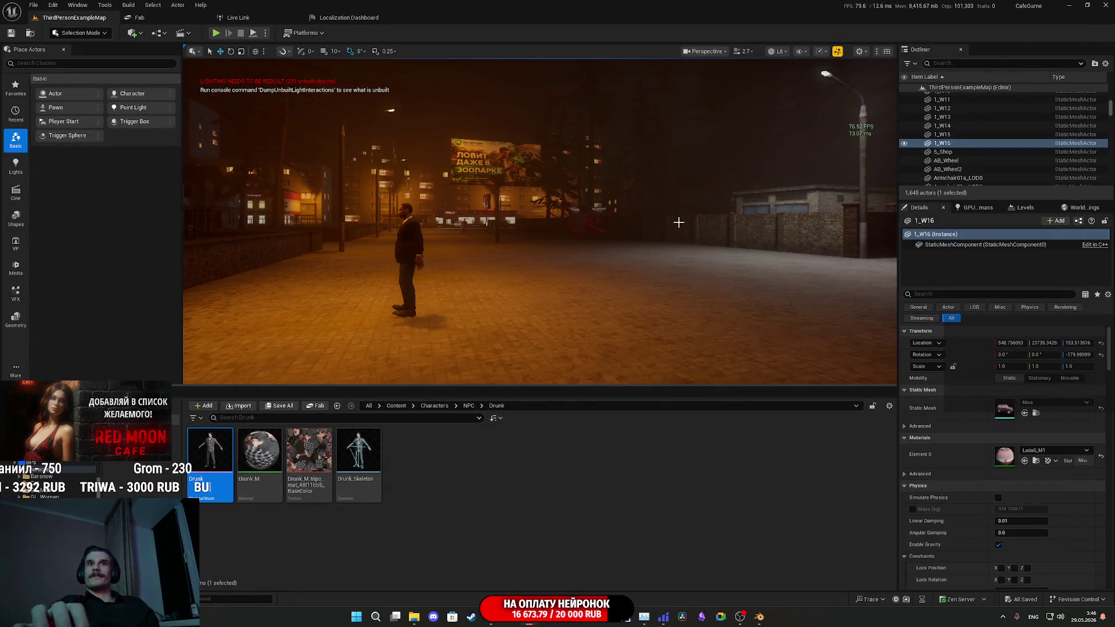
- Close Unreal Editor and permanently delete the eight selected desktop items
left_click(1107, 4)
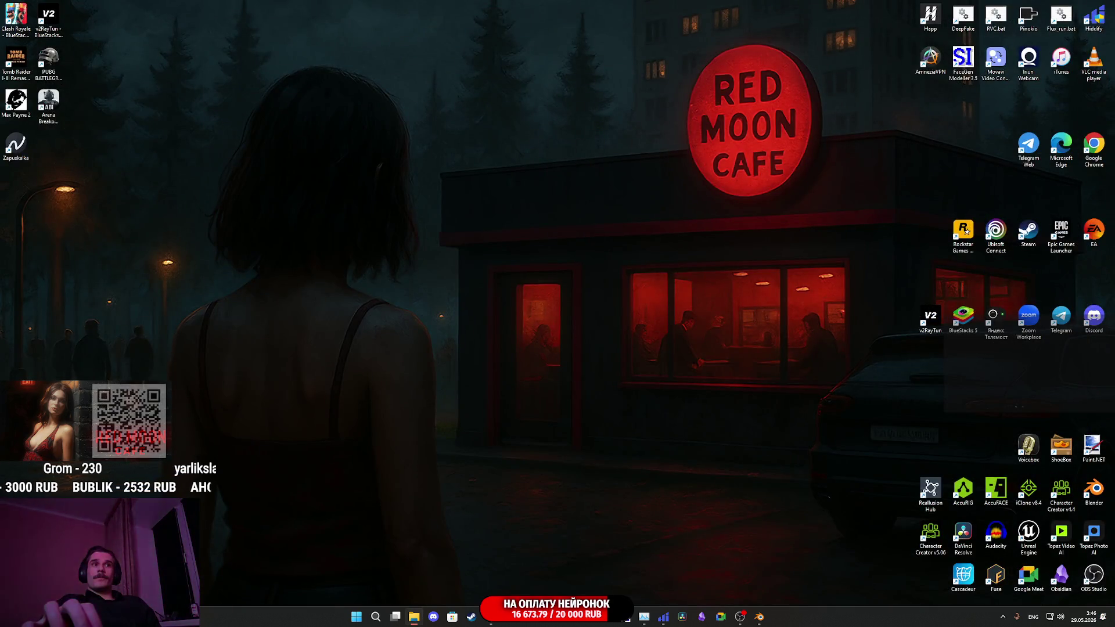
key("shift+Delete")
left_click(598, 315)
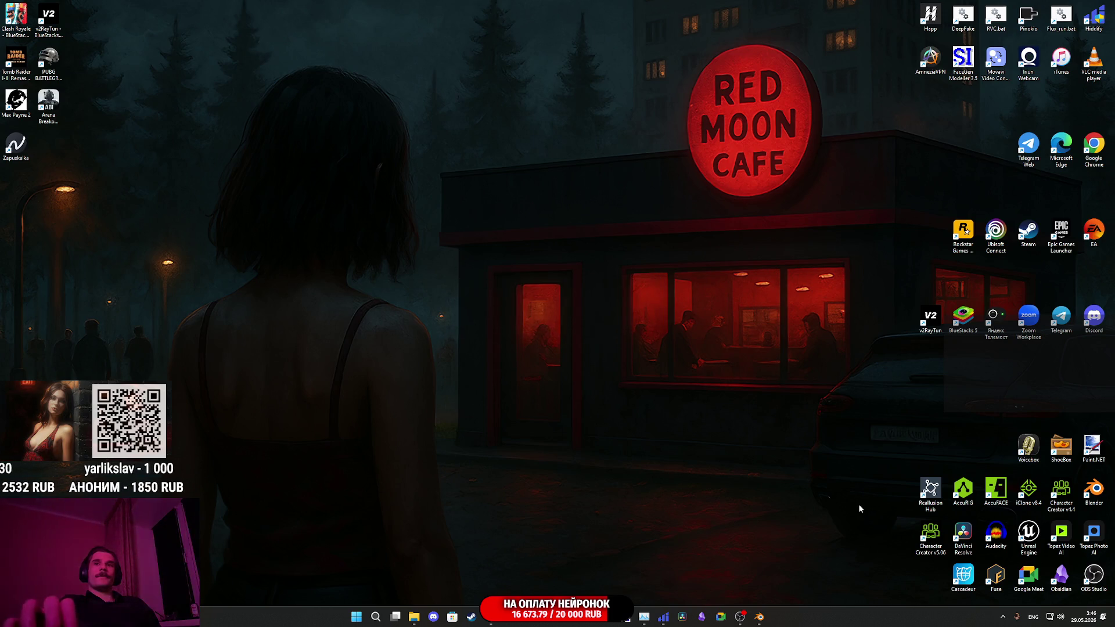
- In Blender, view the plaid-shirt model in Material Preview, then quit without saving
left_click(765, 618)
mouse_move(562, 329)
left_mouse_down()
mouse_move(540, 329)
mouse_move(552, 327)
mouse_move(552, 381)
mouse_move(571, 399)
left_mouse_up()
key("z")
left_click(533, 361)
scroll(570, 403, "up", 5)
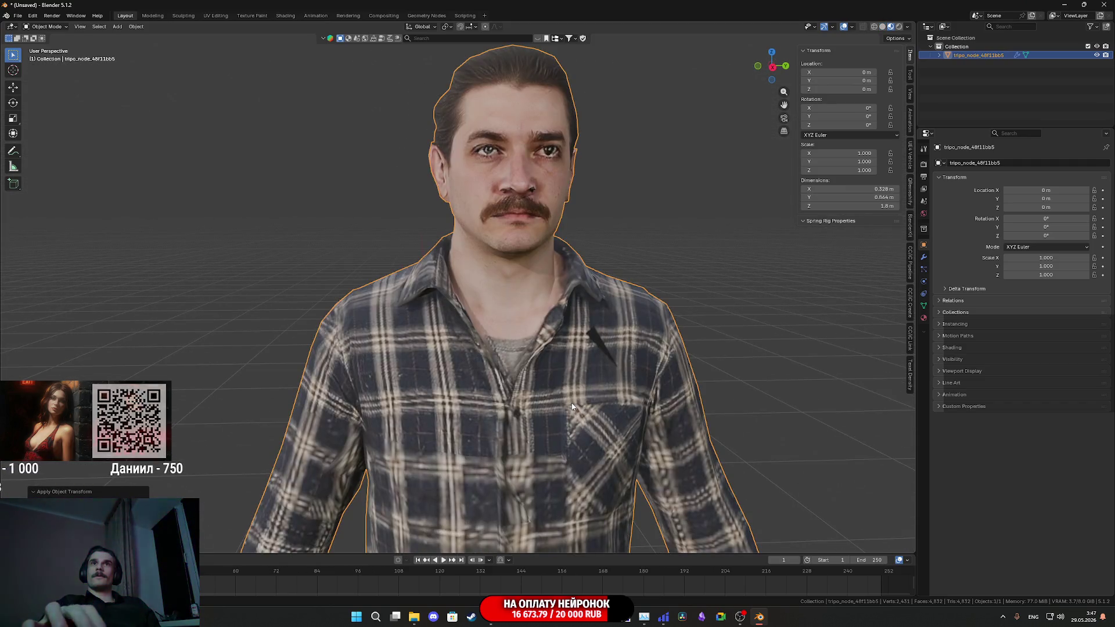
scroll(571, 403, "down", 3)
left_click(1104, 5)
left_click(570, 323)
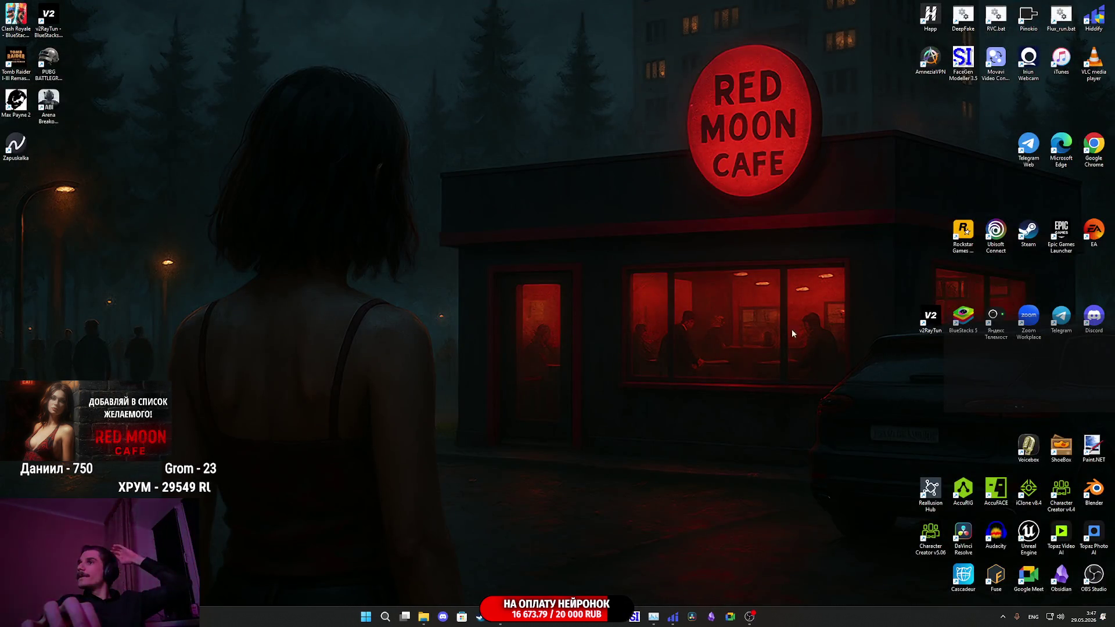